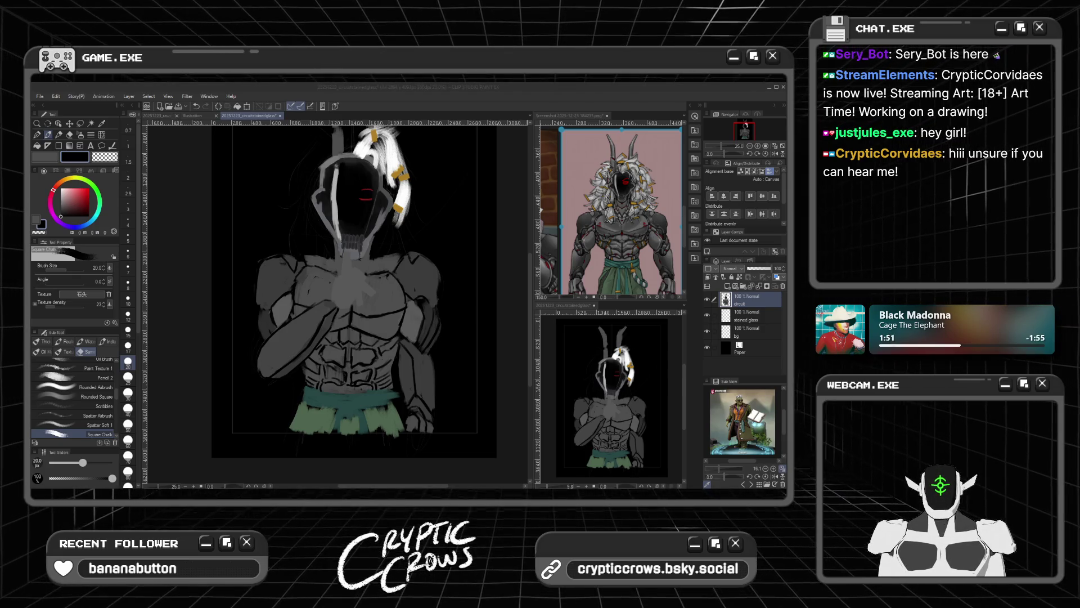
Step: Focus the 20251223_circuitstainedglass canvas and zoom it from 25% to about 37% on the head and chest
click(624, 118)
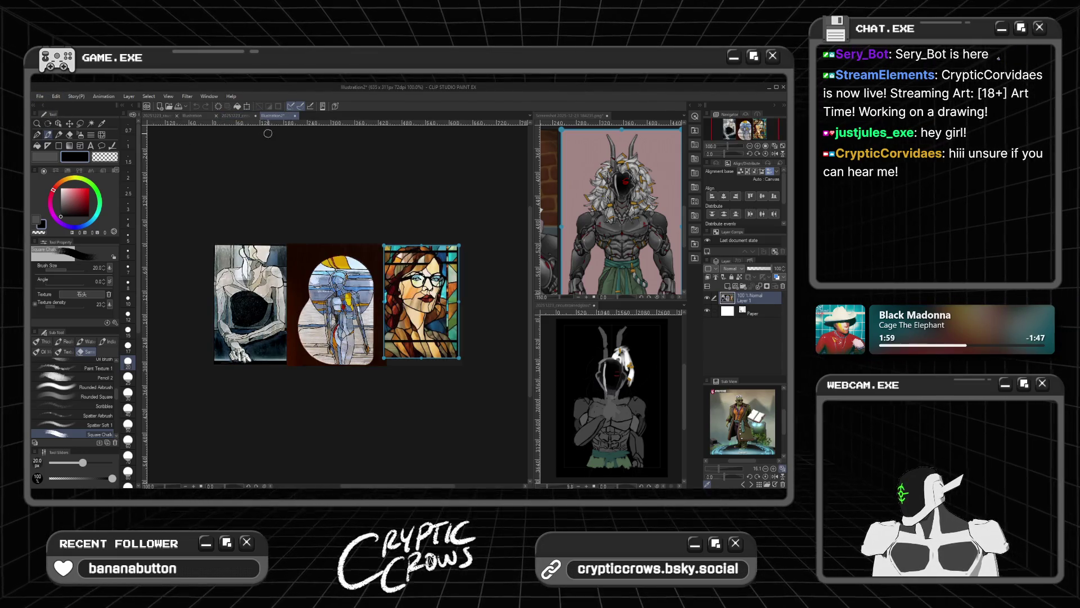
drag(601, 165, 601, 166)
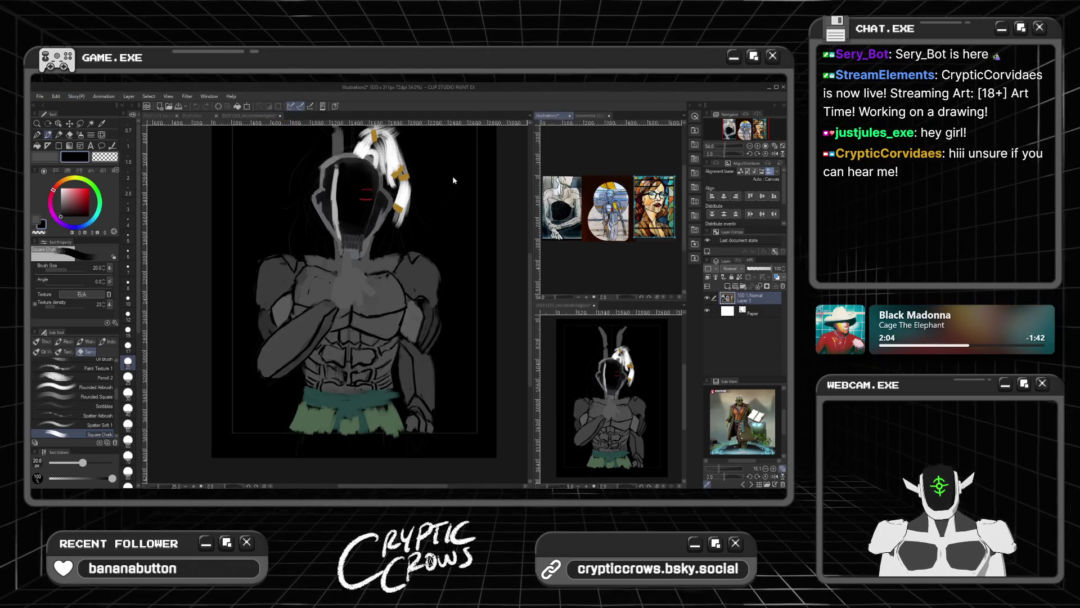
scroll(585, 168, up, 6)
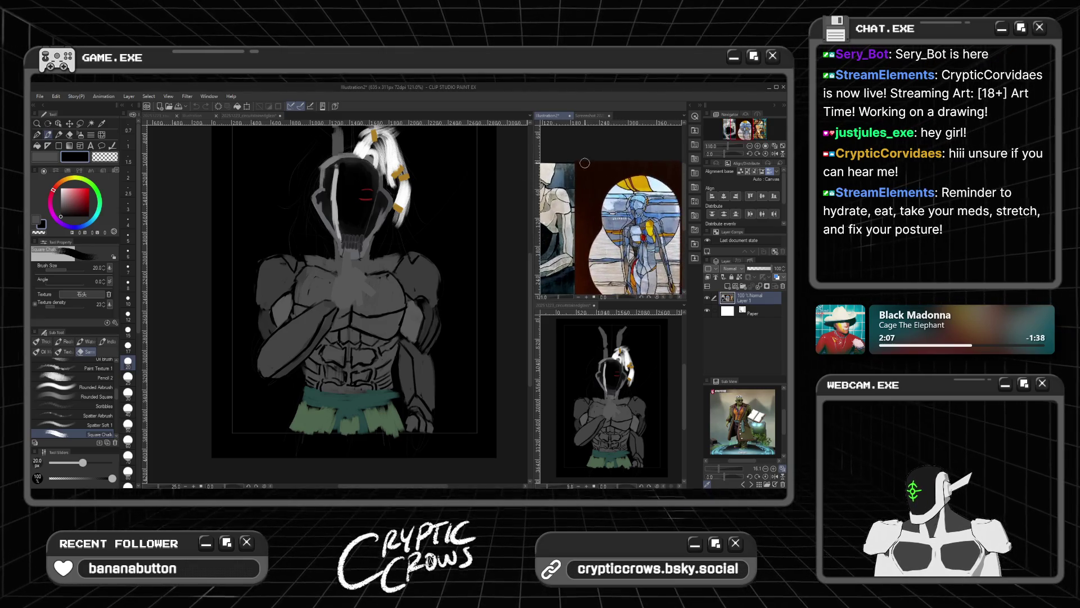
click(590, 115)
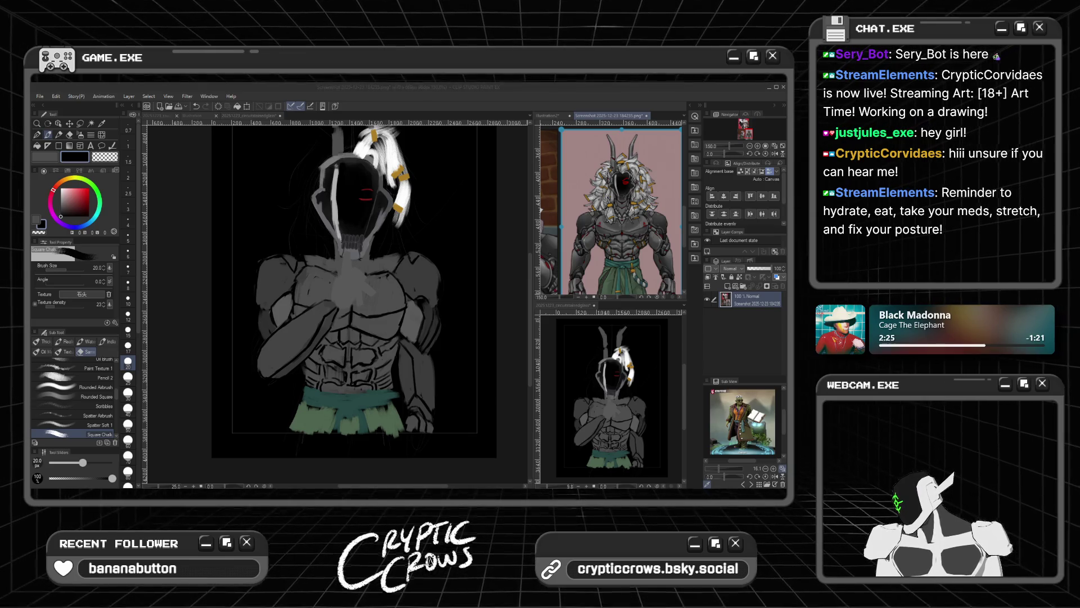
scroll(256, 283, up, 3)
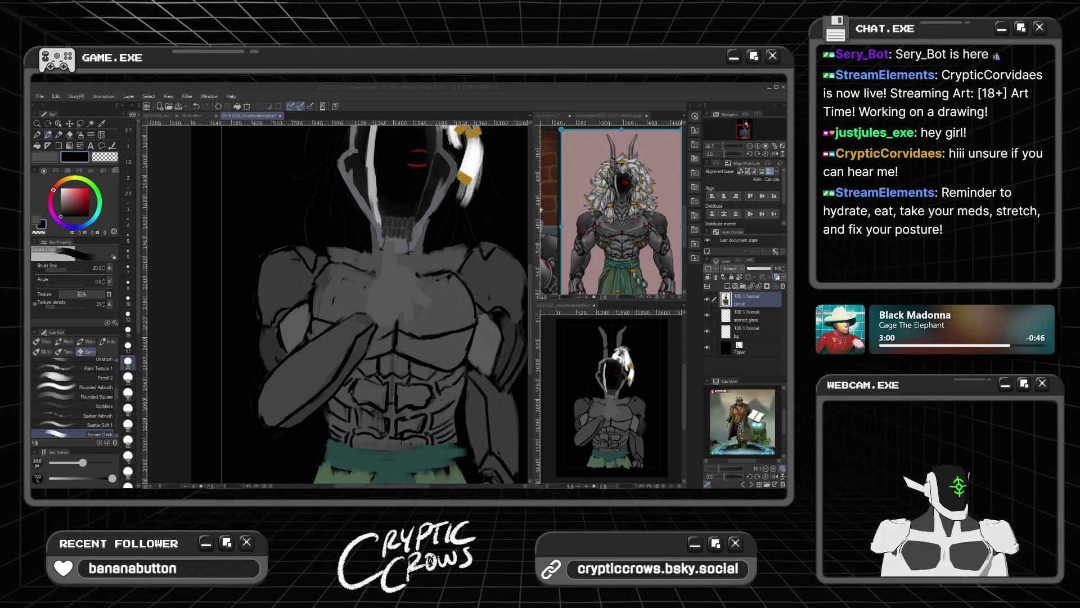
click(259, 332)
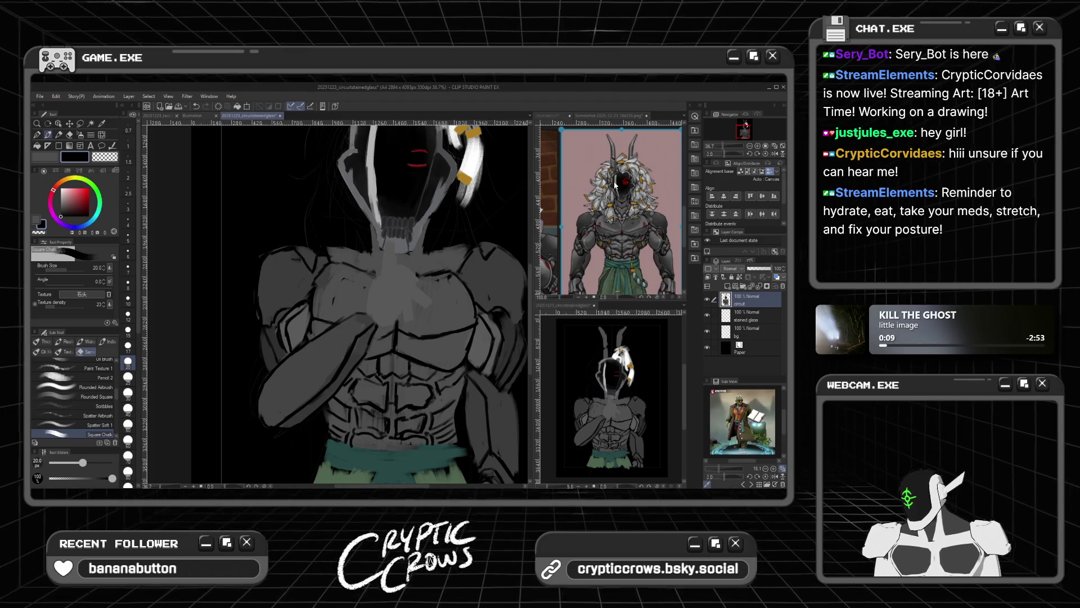
Step: Zoom the Screenshot reference to about 253% on the masked face, then return to the main canvas
click(610, 116)
scroll(619, 186, up, 4)
click(403, 190)
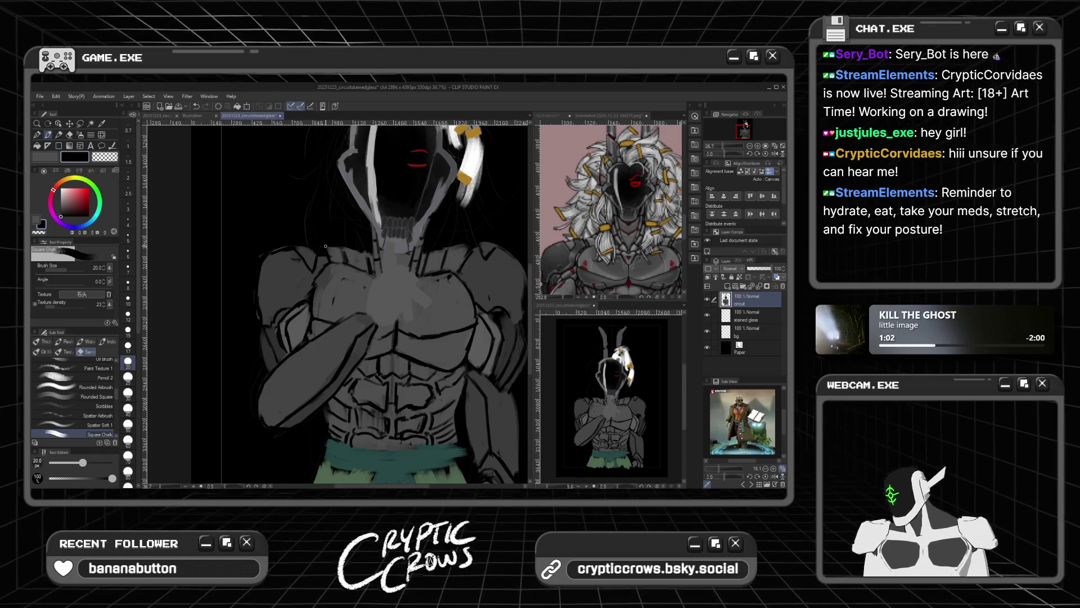
Step: Switch the paint colour to black and zoom the canvas out to about 25–27.5% to fit the figure
alt+click(280, 271)
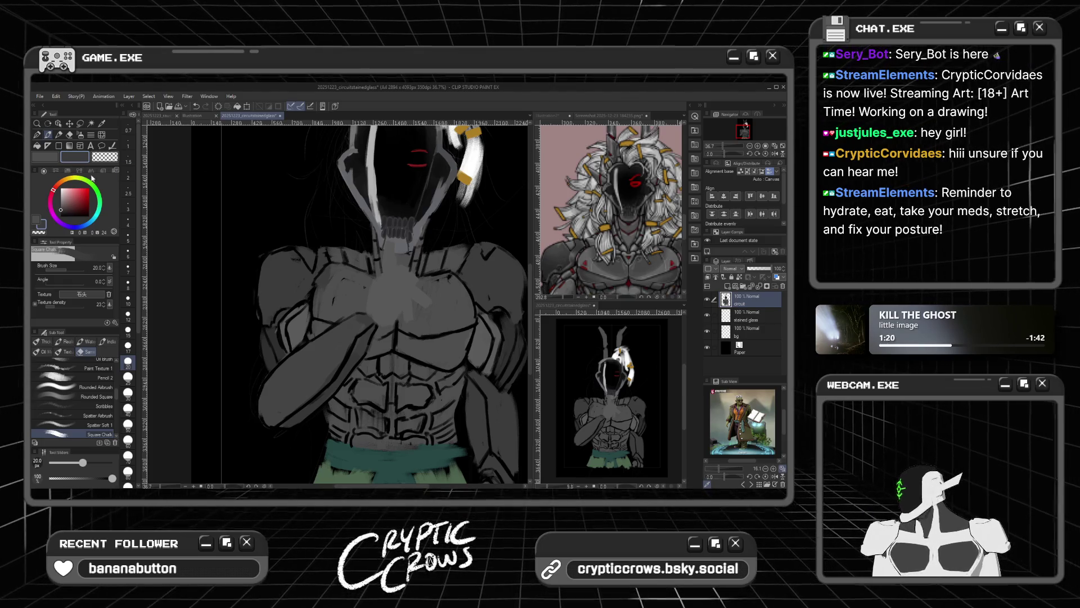
click(61, 216)
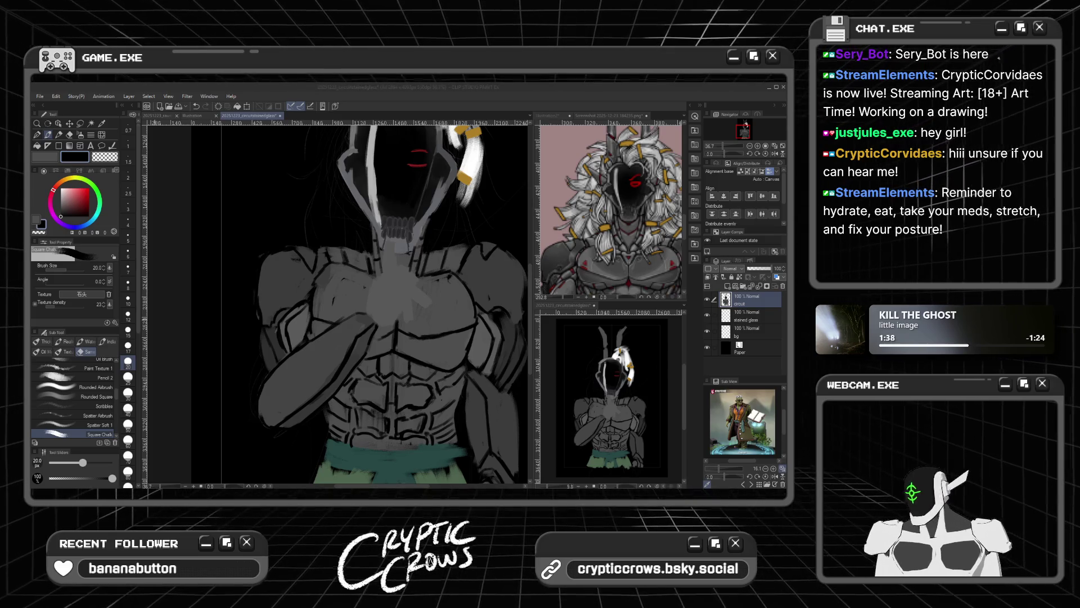
scroll(337, 304, down, 3)
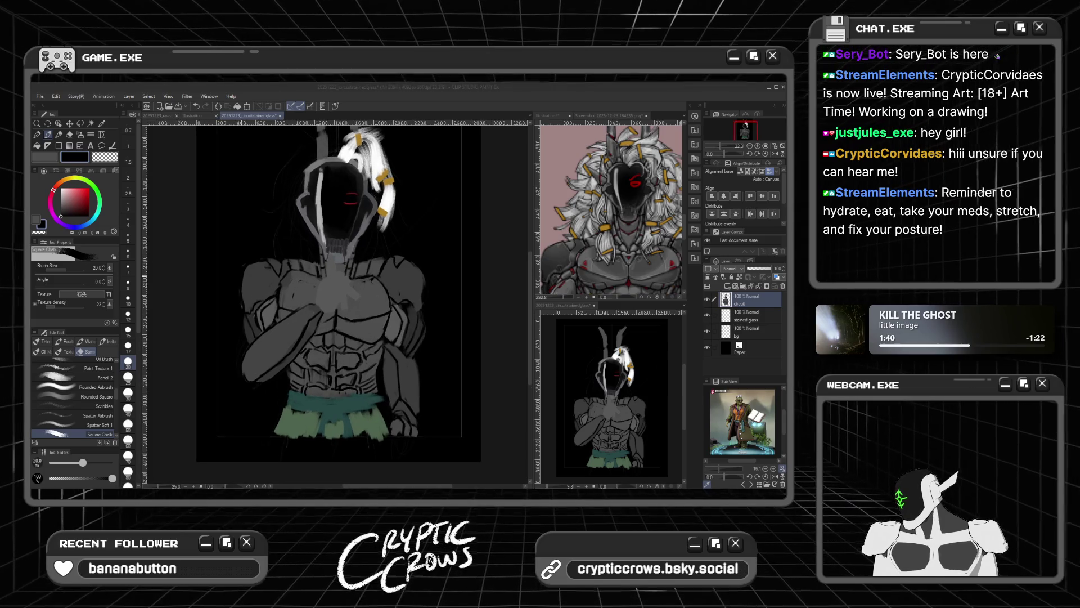
scroll(237, 267, up, 1)
Step: Zoom the Screenshot reference onto the torso and sash, then refocus the main painting canvas
click(591, 286)
scroll(591, 286, down, 5)
scroll(590, 286, up, 5)
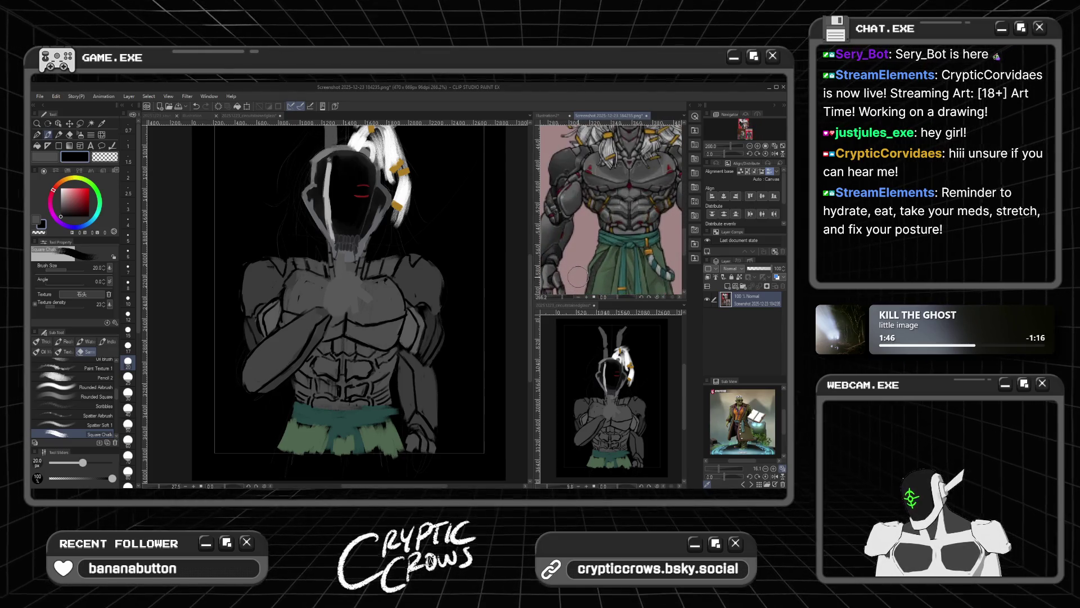
click(314, 401)
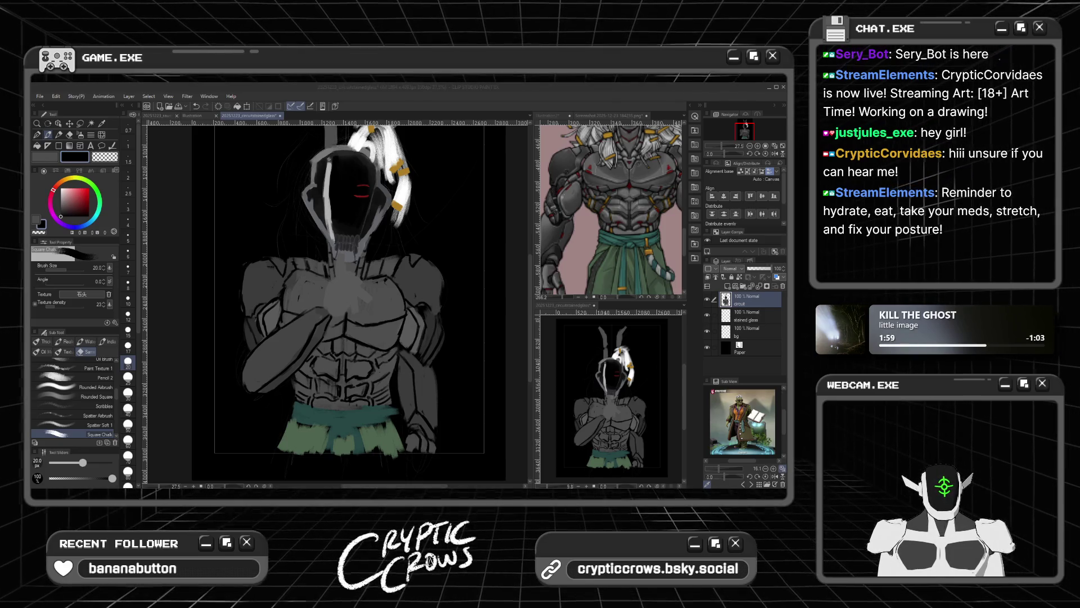
key(alt+Tab)
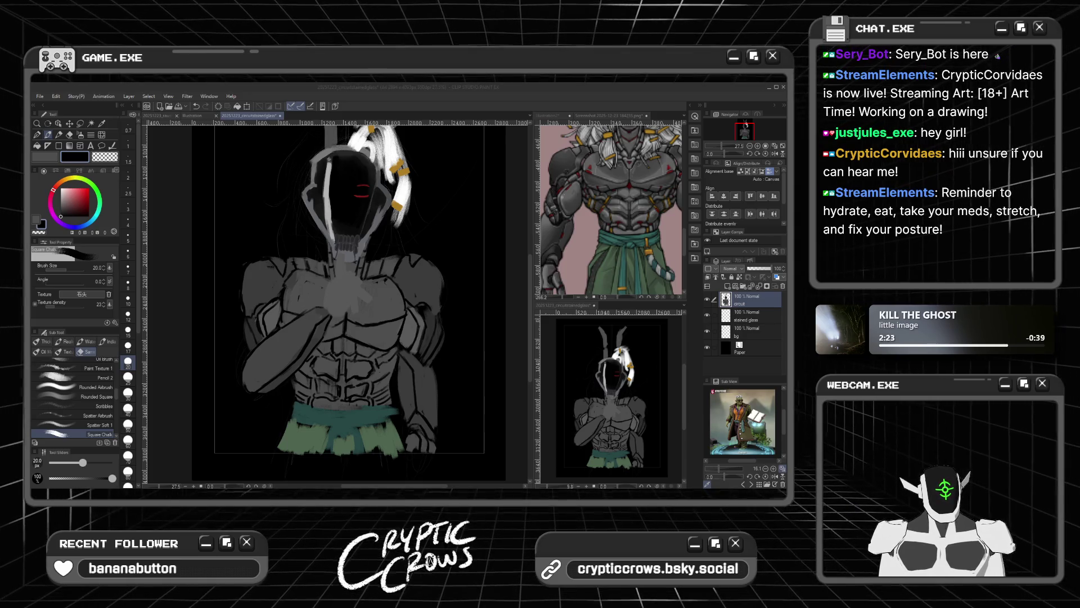
click(335, 353)
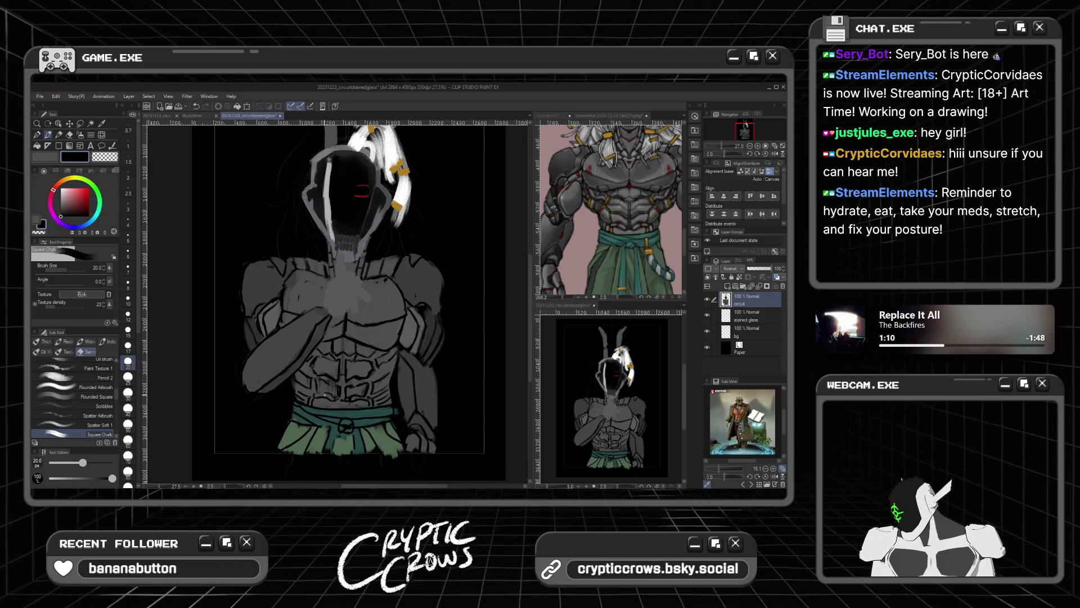
Step: Load a size-40 brush with the greyish green sampled from the figure's skirt
click(42, 221)
alt+click(336, 413)
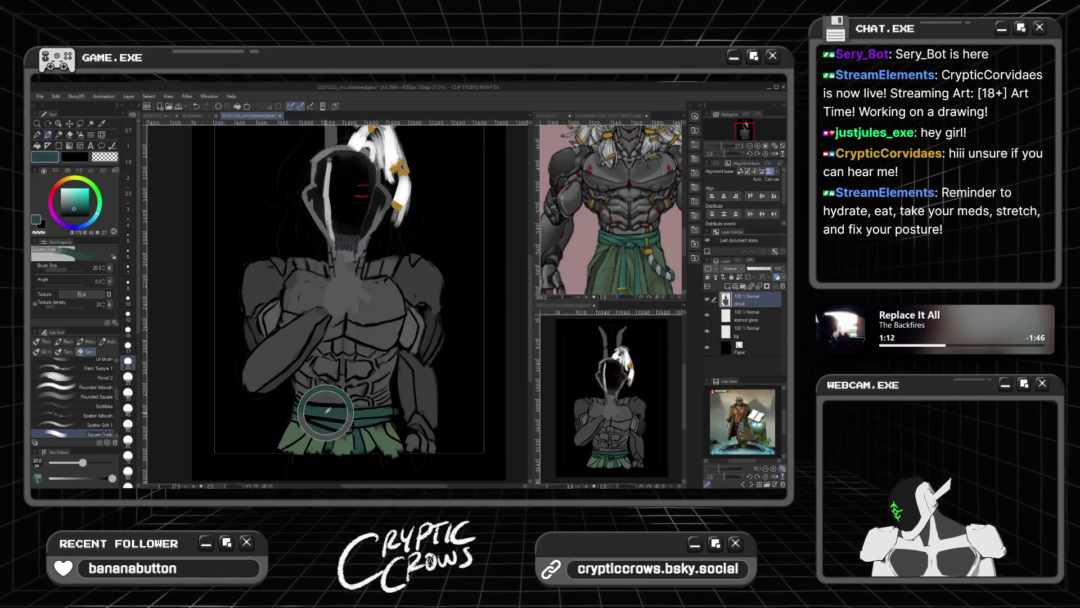
click(128, 407)
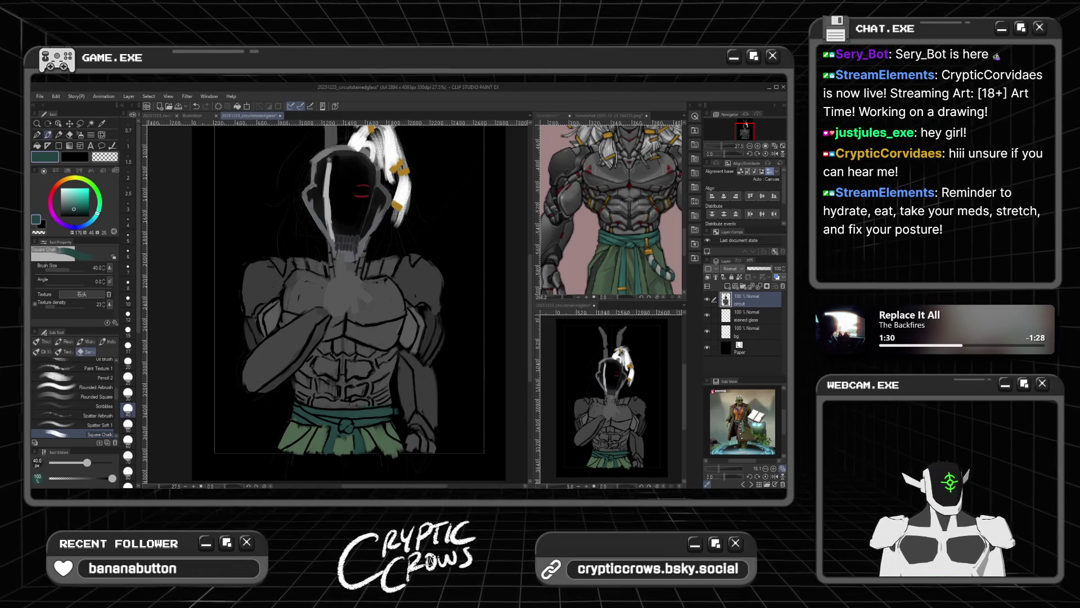
alt+click(376, 432)
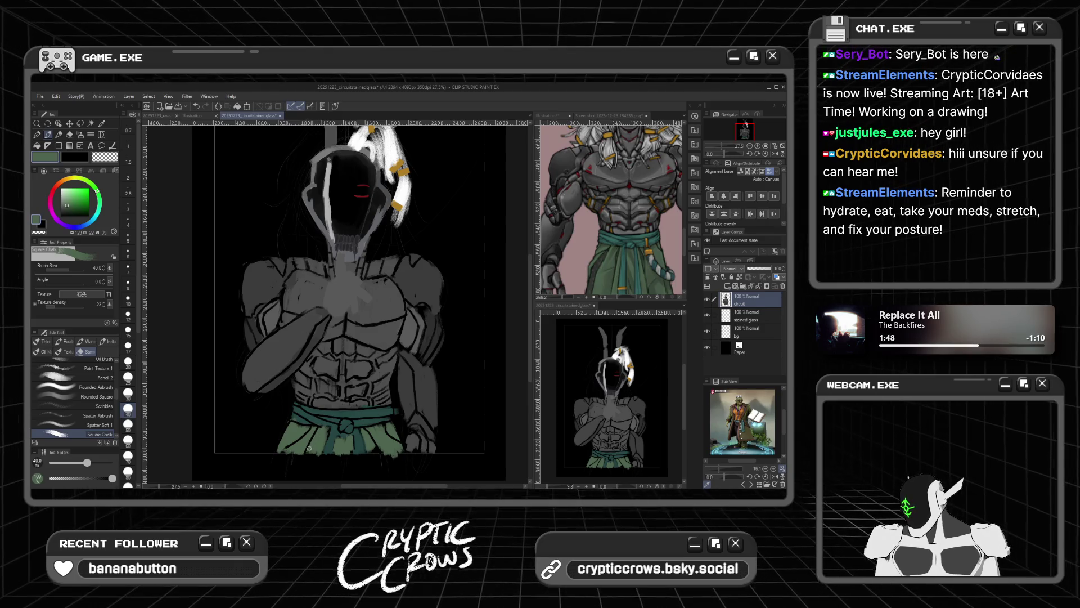
scroll(350, 430, up, 3)
Step: Sample the hair ornament's gold and paint a short gold stroke on the chest
scroll(353, 382, up, 1)
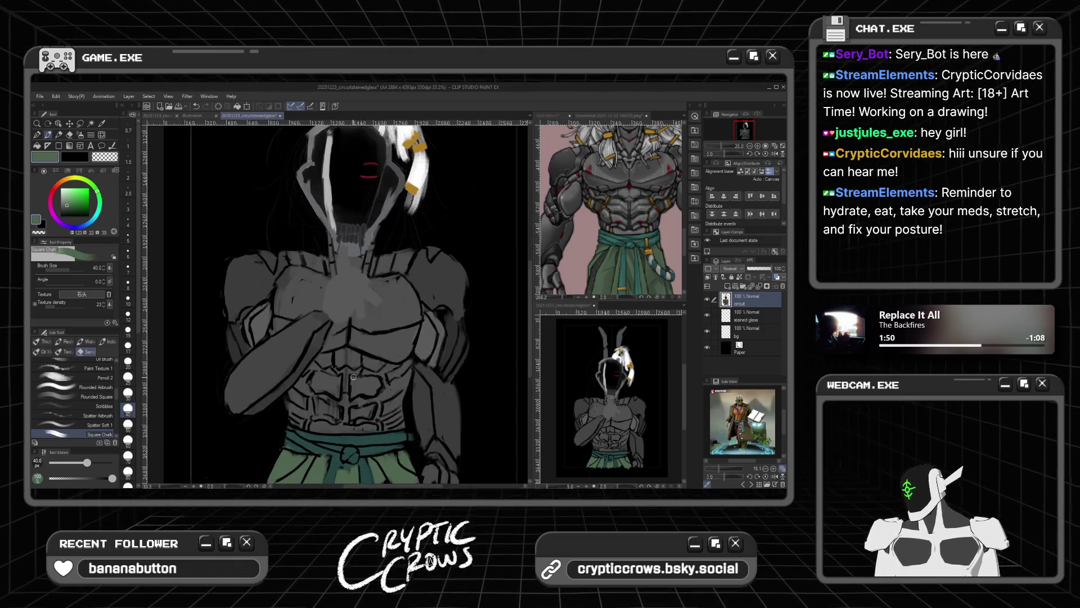
scroll(353, 382, up, 1)
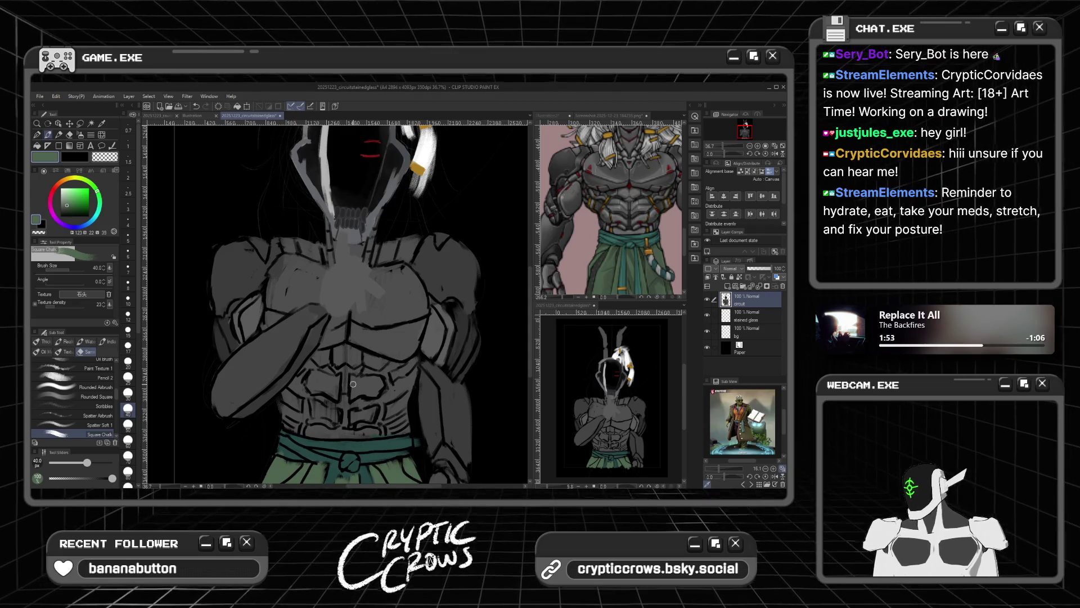
alt+click(417, 167)
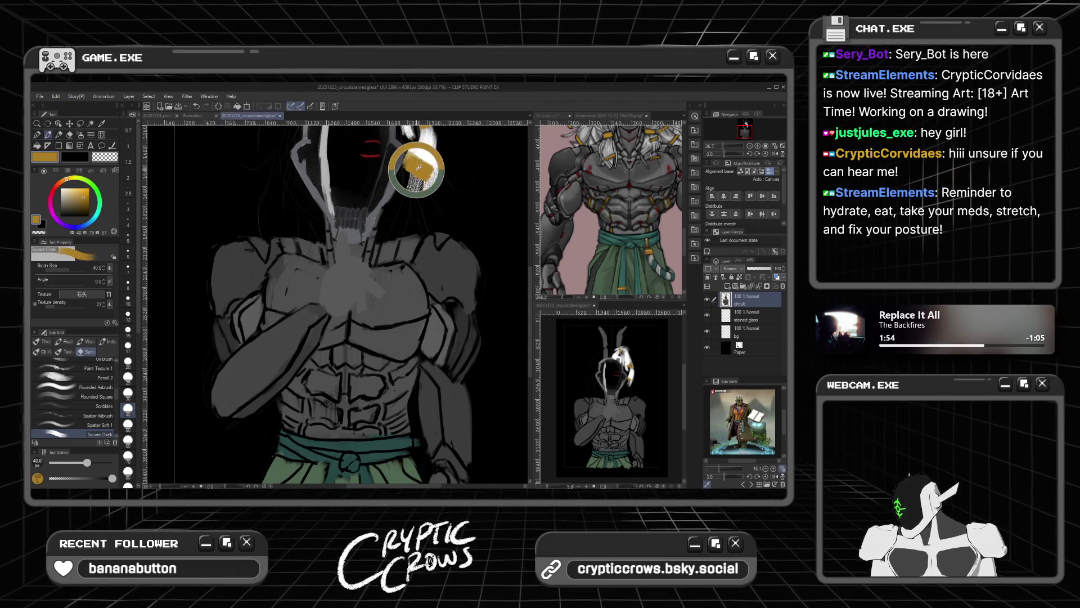
drag(387, 373, 390, 389)
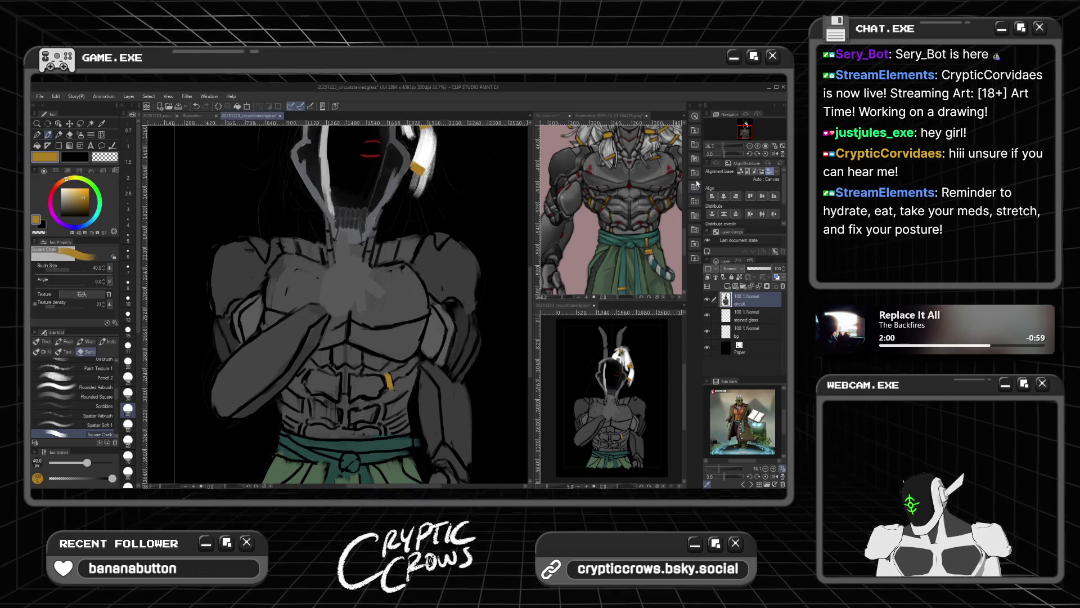
click(617, 211)
scroll(617, 211, down, 3)
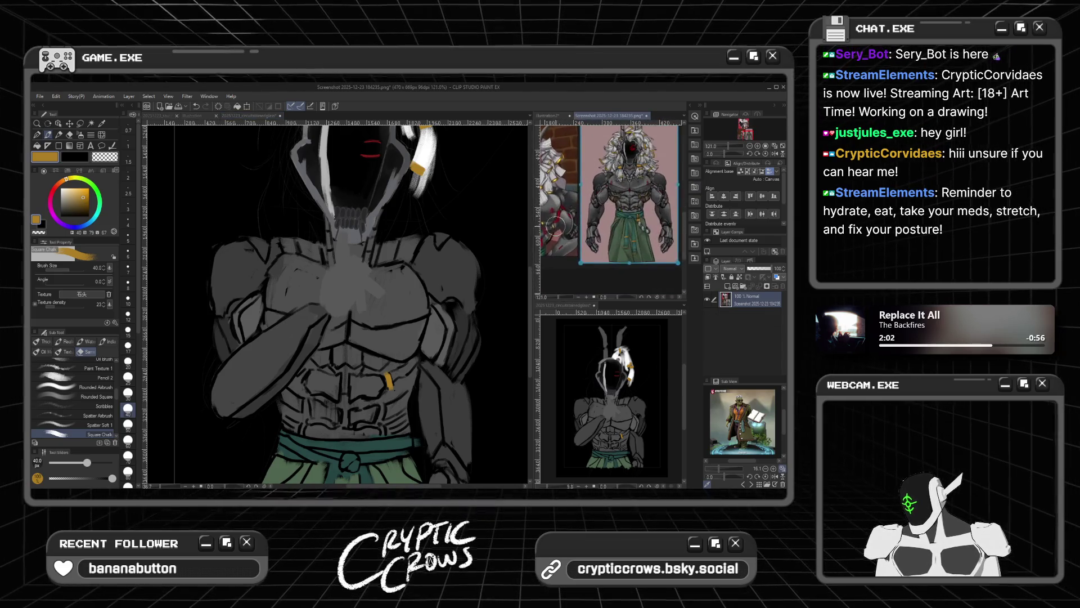
Step: Flip the reference screenshot horizontally, compare it unmirrored, and leave it mirrored
scroll(610, 205, up, 4)
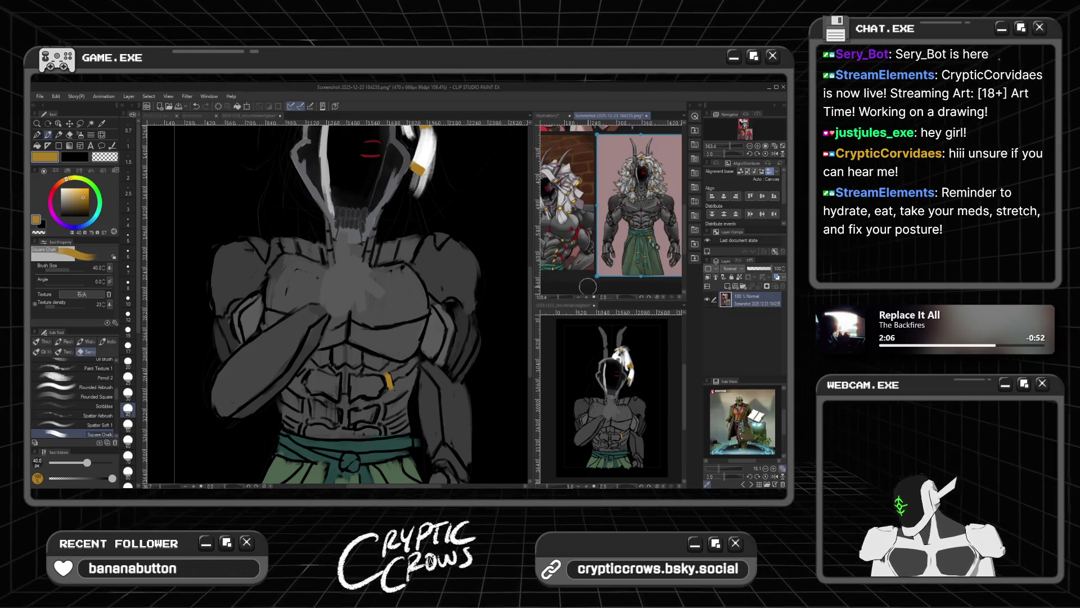
scroll(604, 290, down, 3)
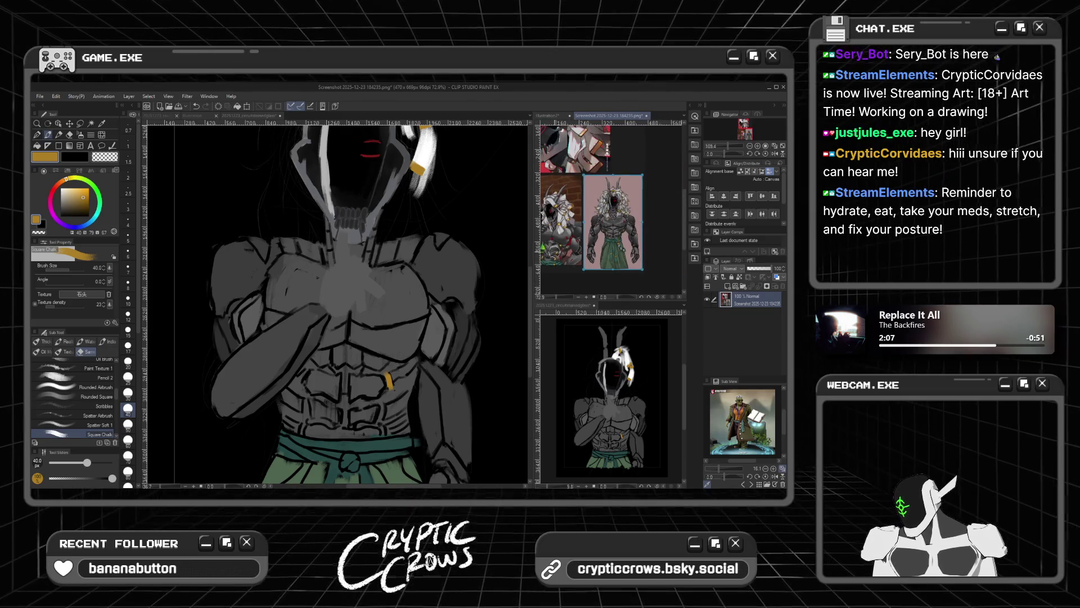
click(665, 298)
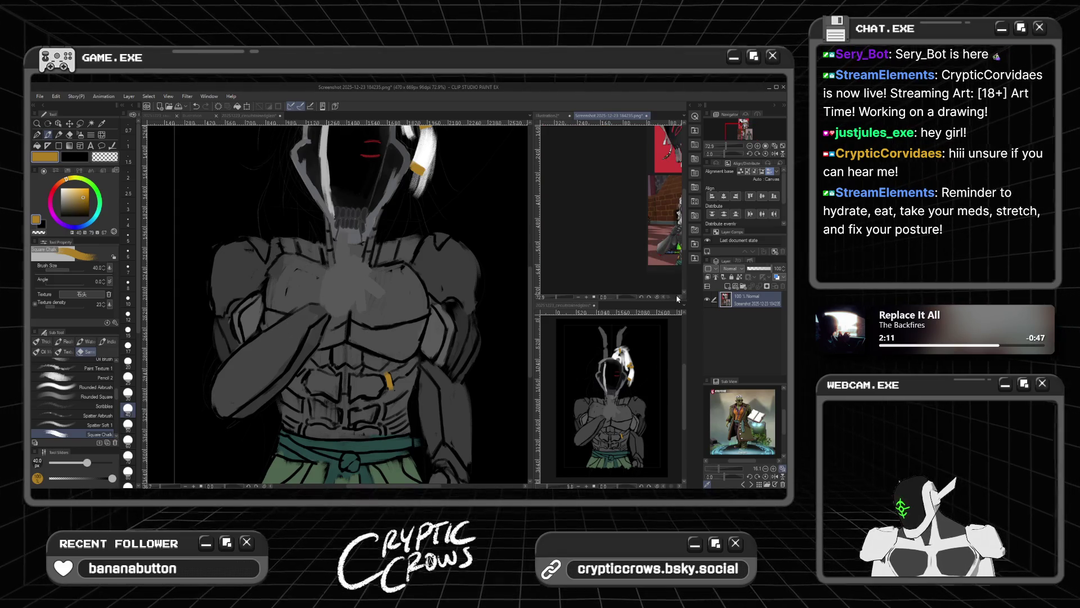
click(672, 298)
click(664, 298)
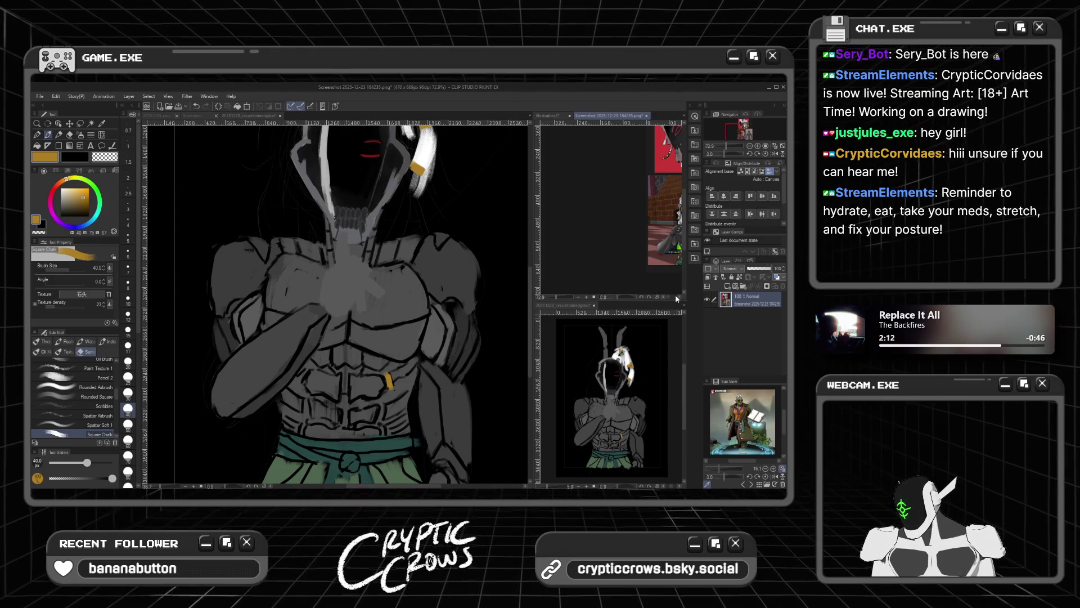
scroll(675, 293, down, 2)
scroll(679, 235, up, 1)
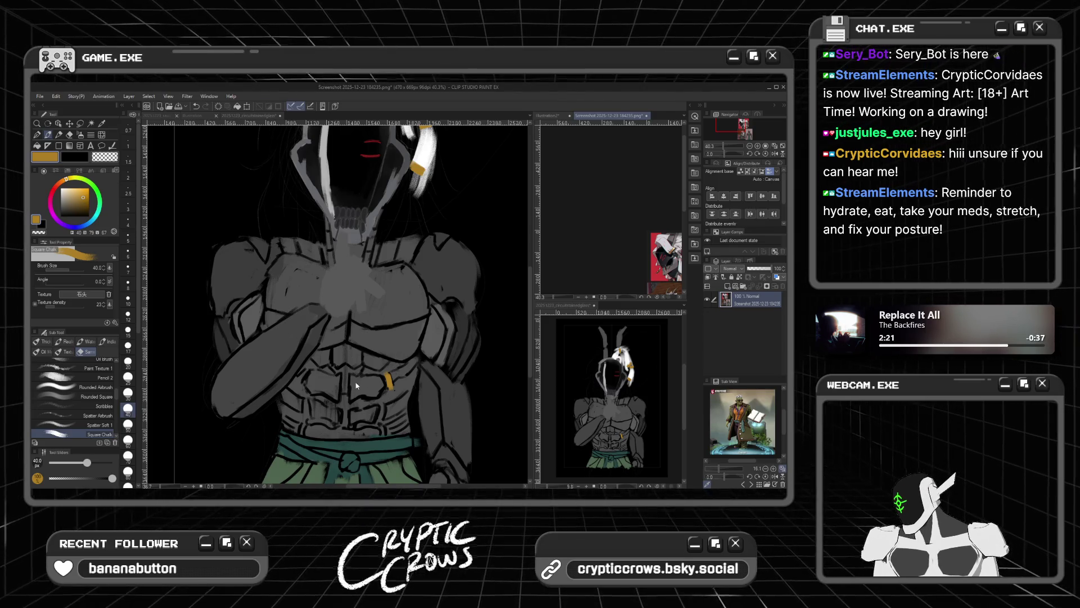
Step: Paint gold strap strokes on both sides of the abdomen, then sample the eye marking's red
click(366, 407)
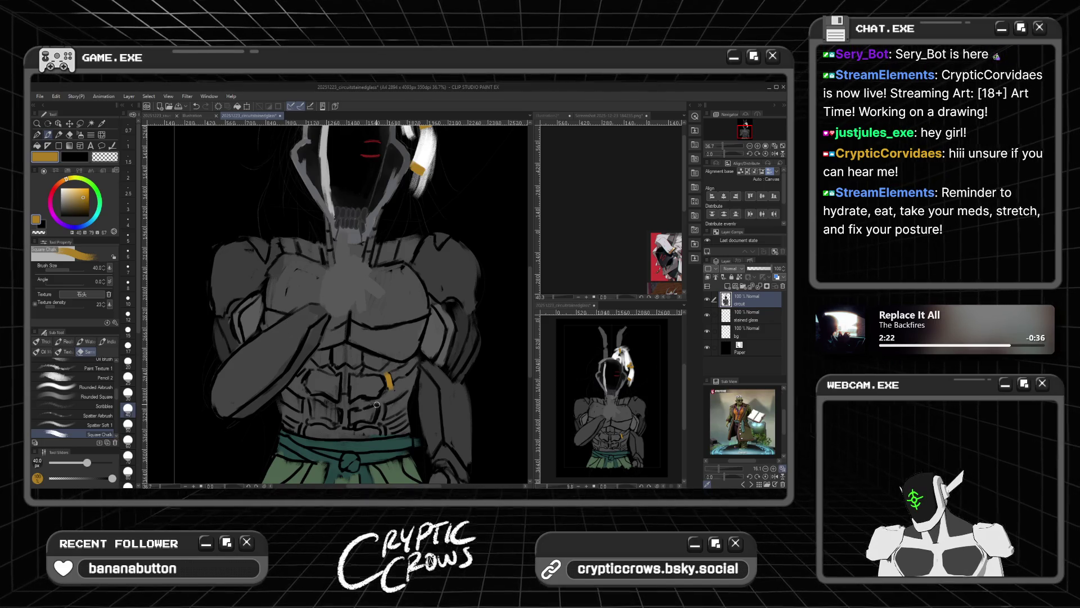
drag(381, 416, 378, 420)
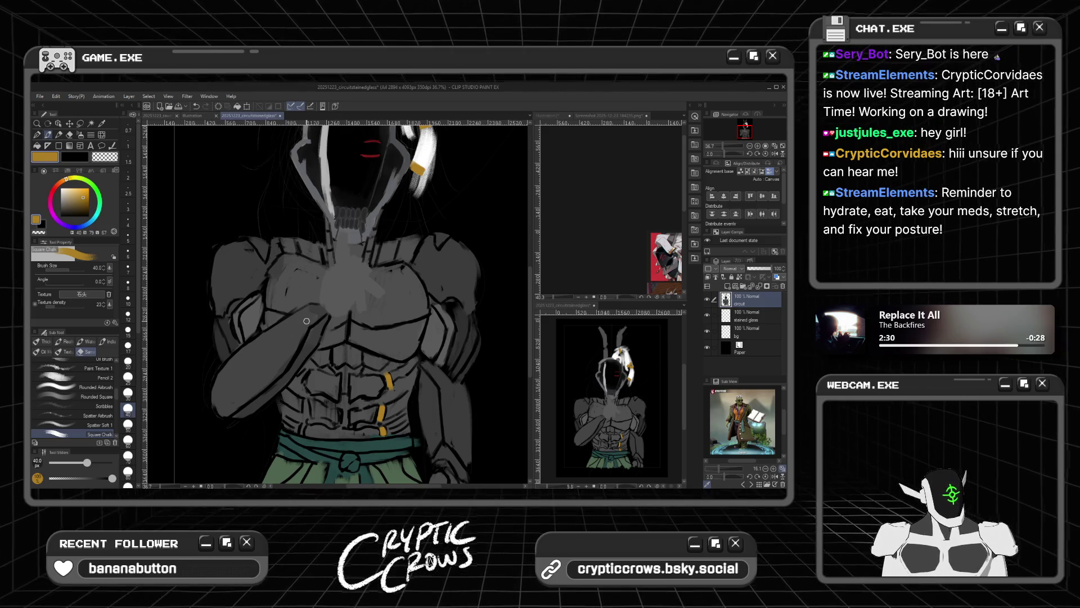
drag(303, 397, 307, 414)
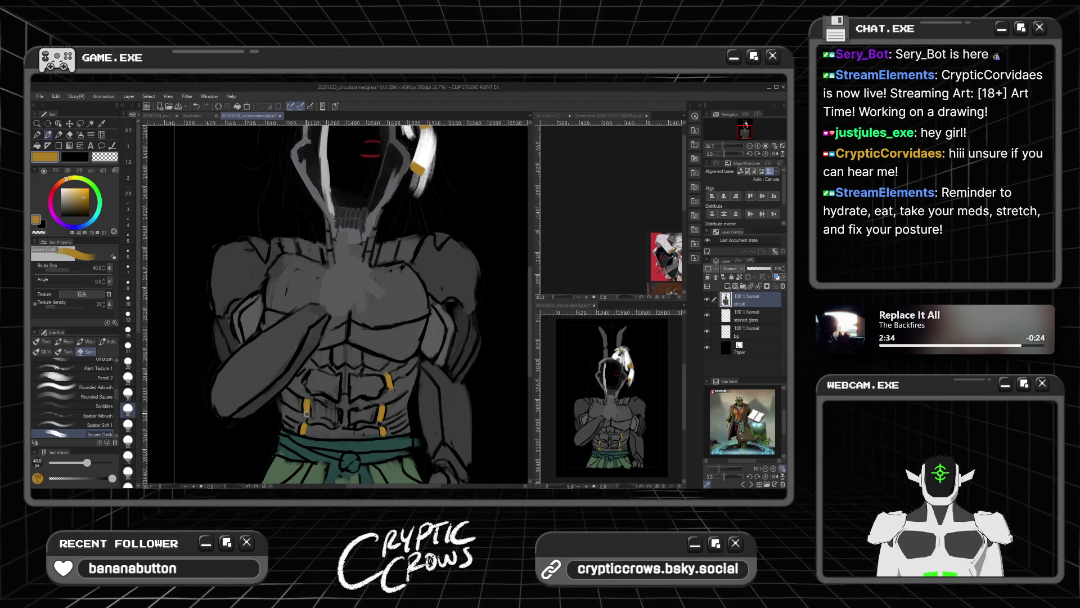
drag(303, 372, 304, 375)
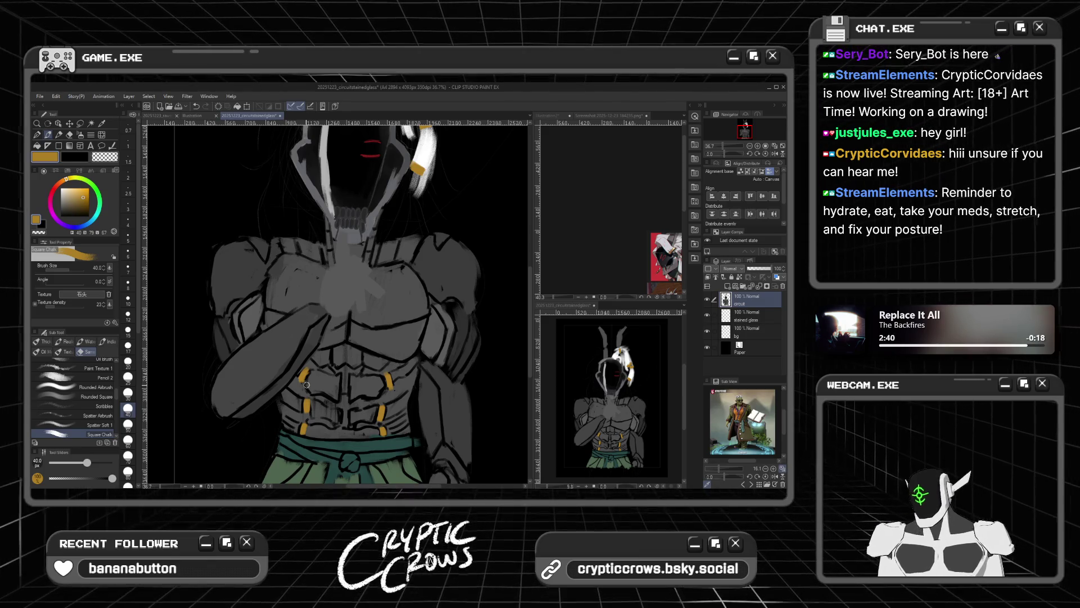
alt+click(370, 156)
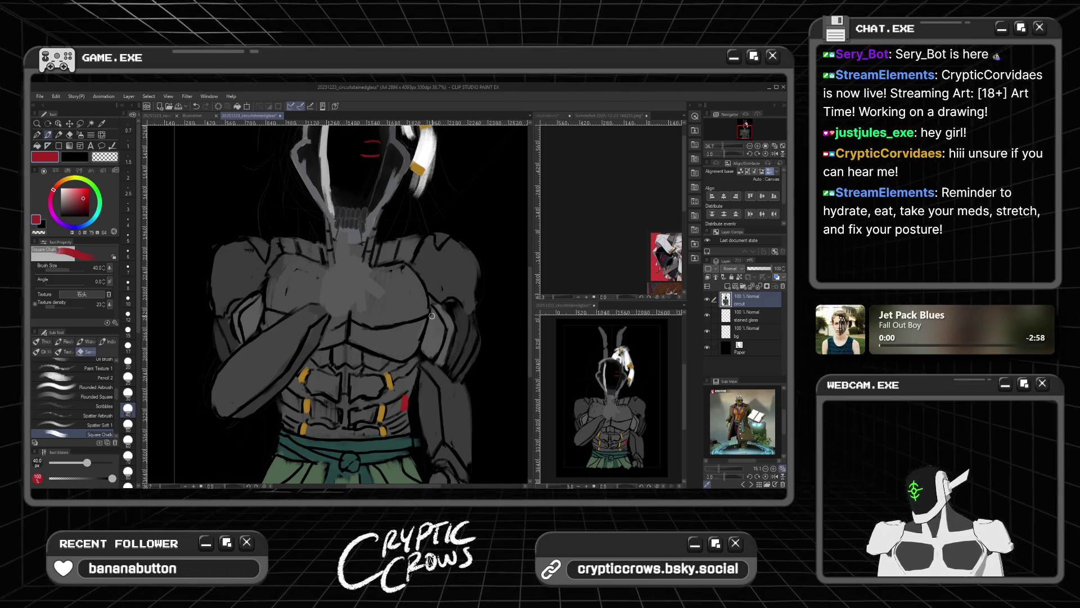
Step: Paint red marks on both shoulders and a red stripe down the left forearm
drag(436, 318, 442, 328)
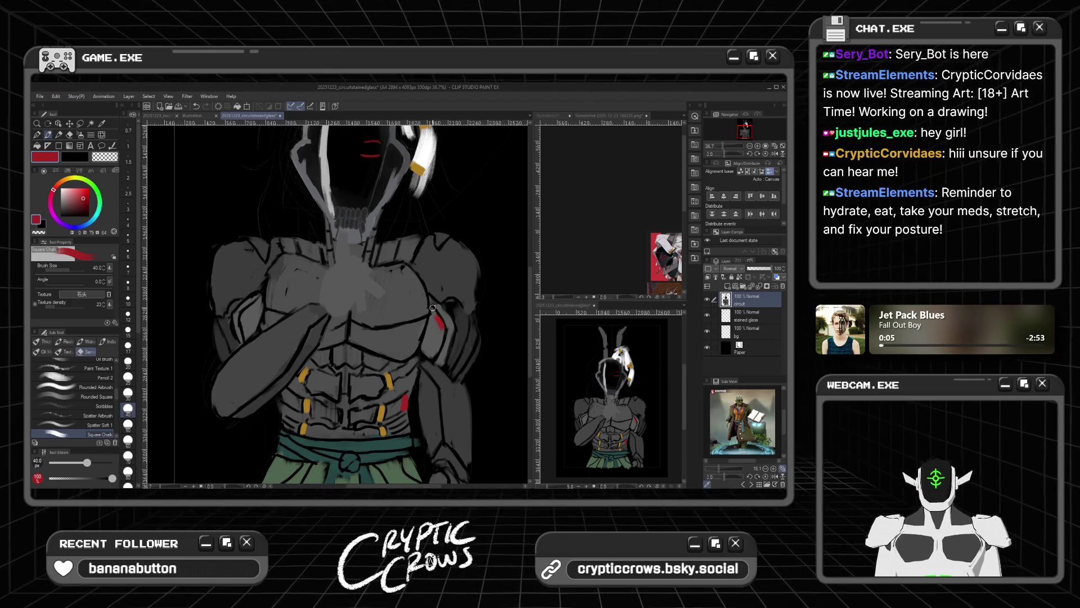
drag(245, 309, 255, 304)
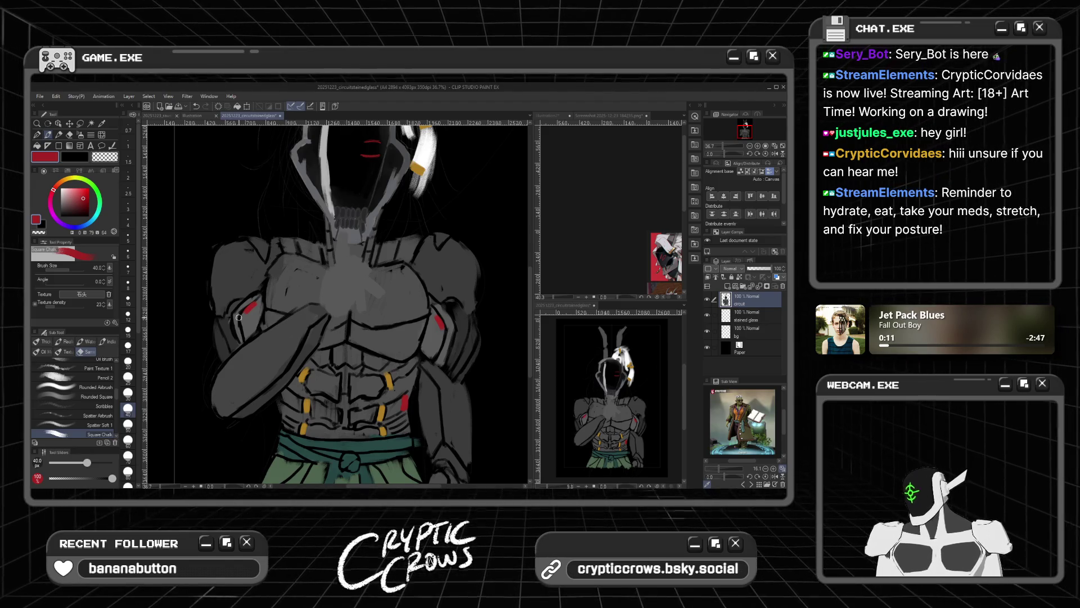
drag(276, 370, 264, 388)
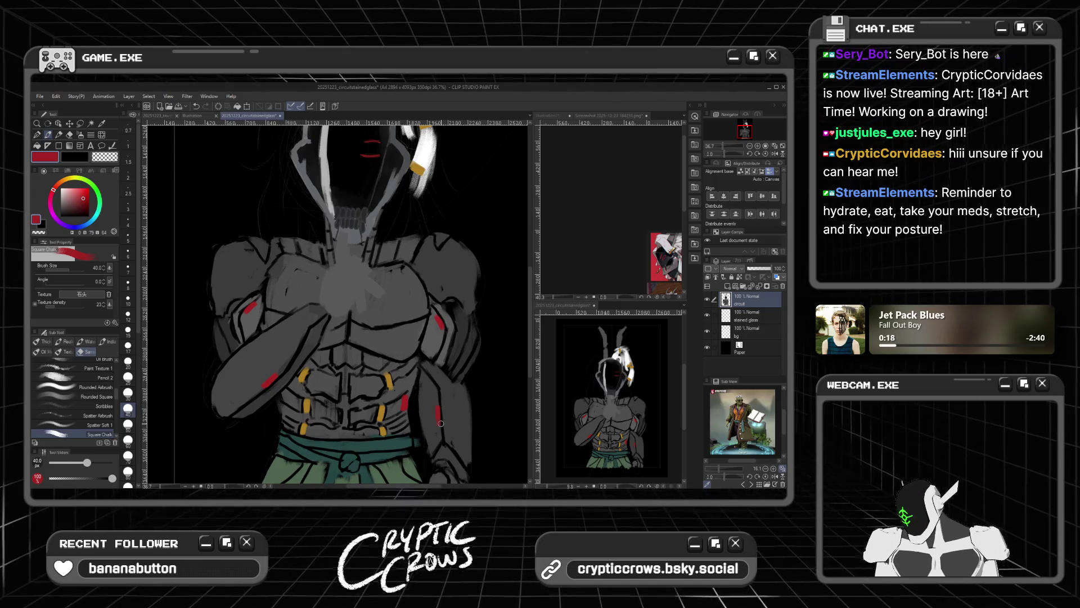
scroll(382, 425, down, 2)
scroll(380, 424, up, 2)
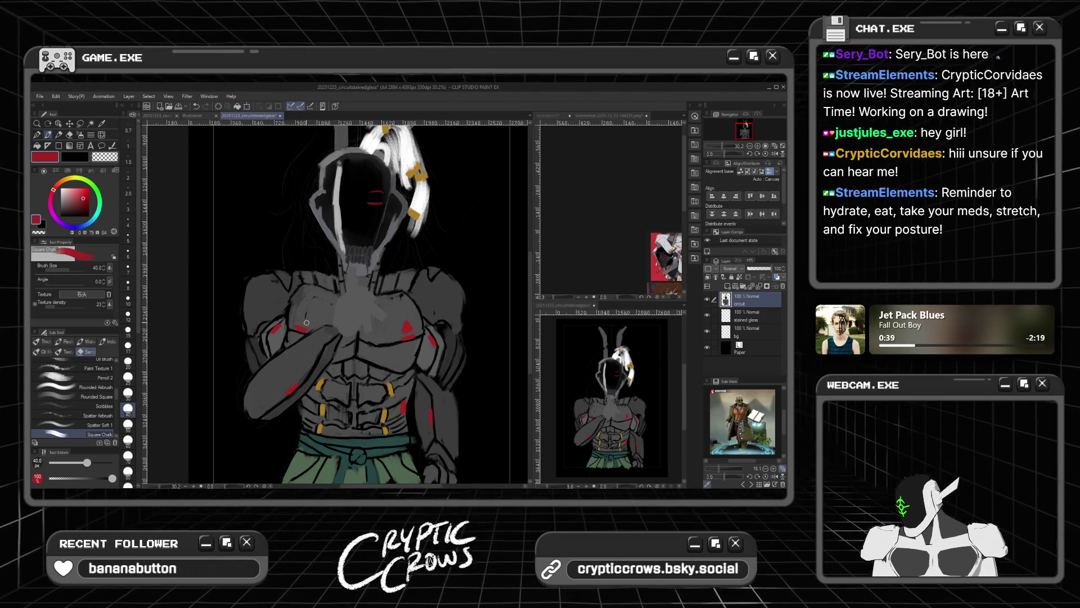
Step: Add two red marks to the chest centre, undo the eye stroke, and add a short red stroke
drag(303, 324, 304, 313)
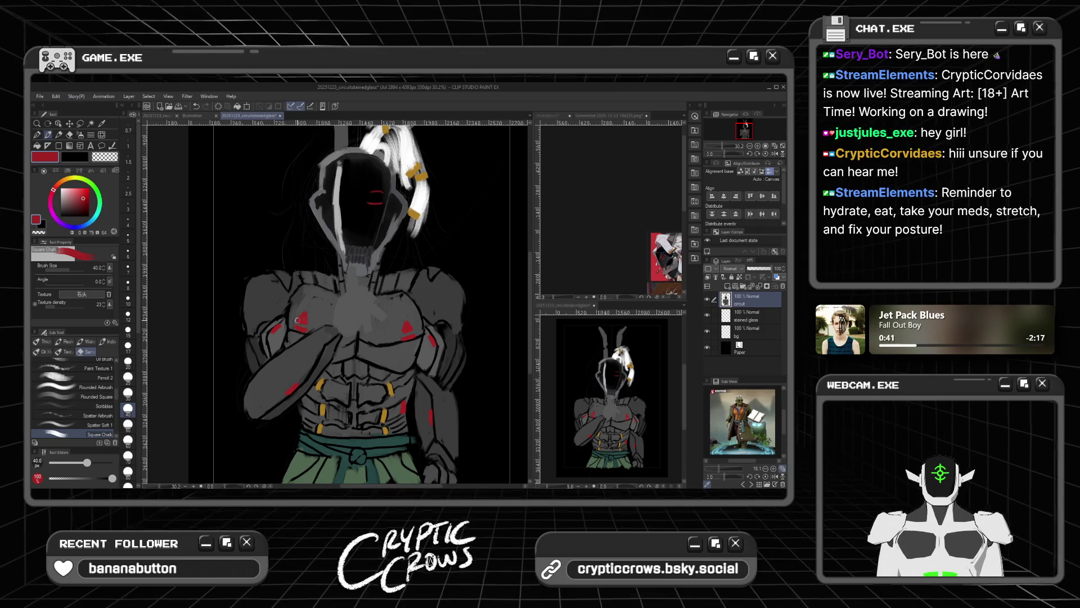
scroll(306, 315, down, 2)
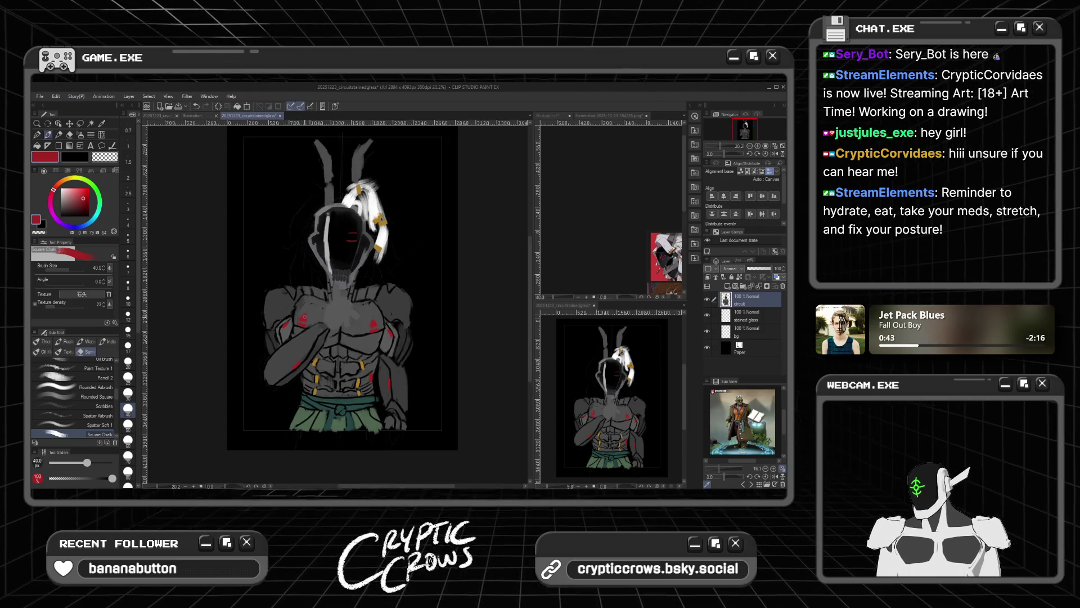
scroll(302, 316, up, 1)
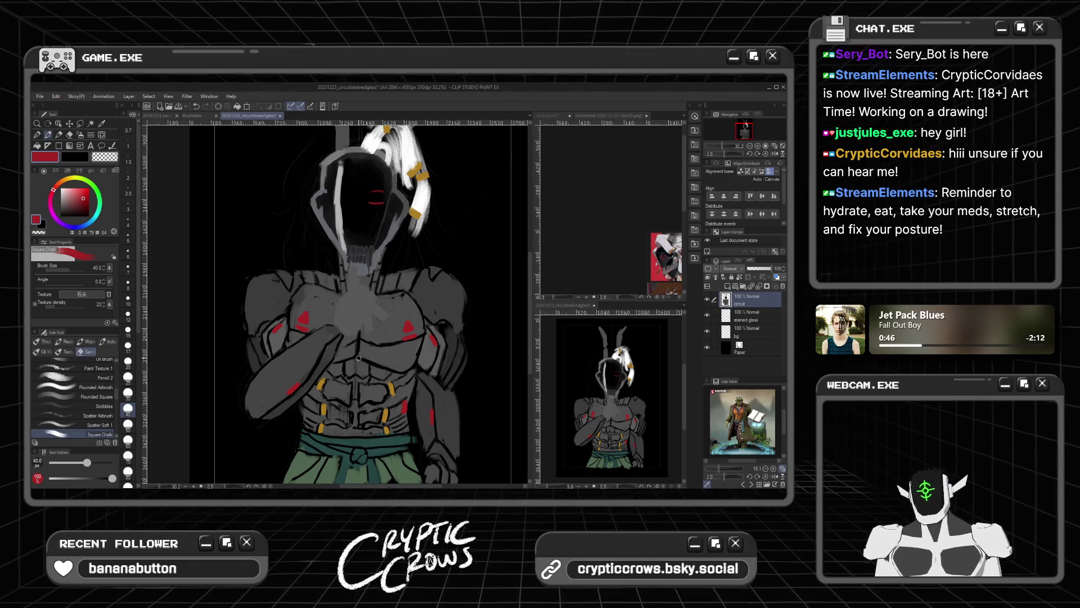
drag(356, 356, 358, 353)
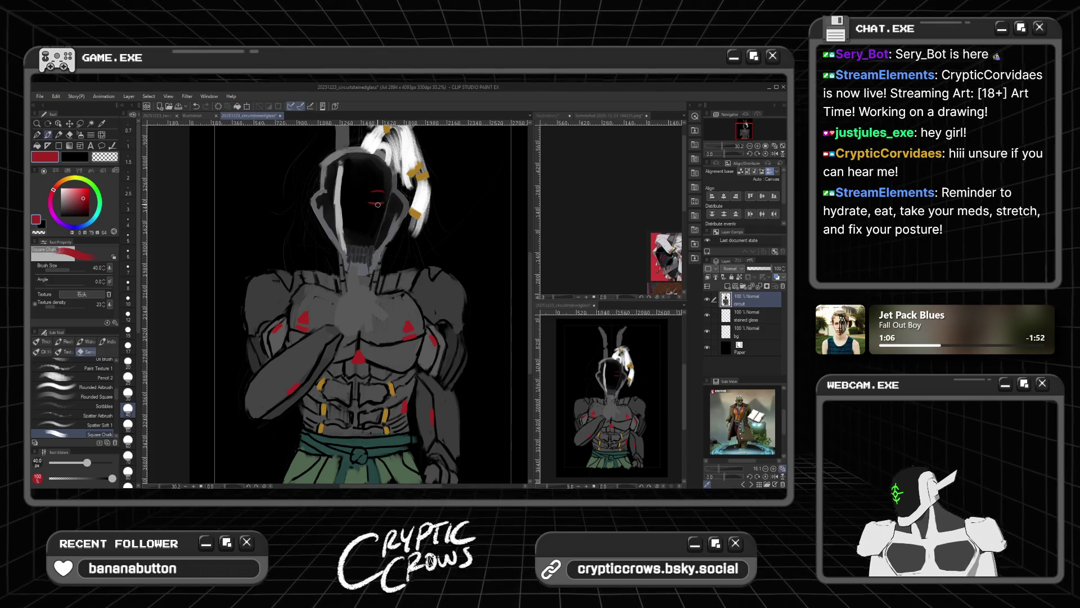
key(ctrl+z)
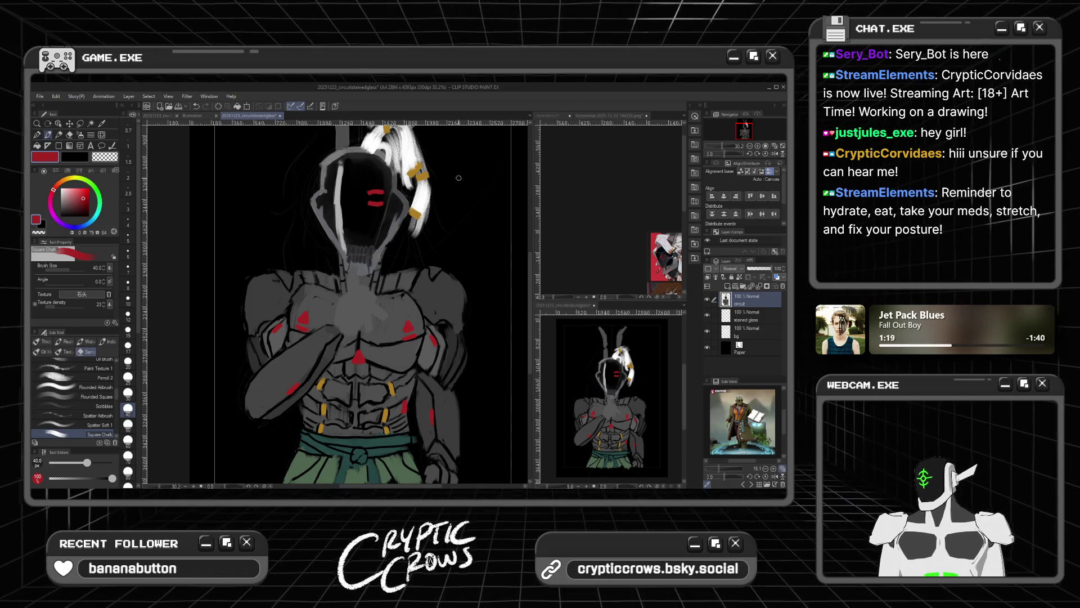
scroll(462, 213, down, 3)
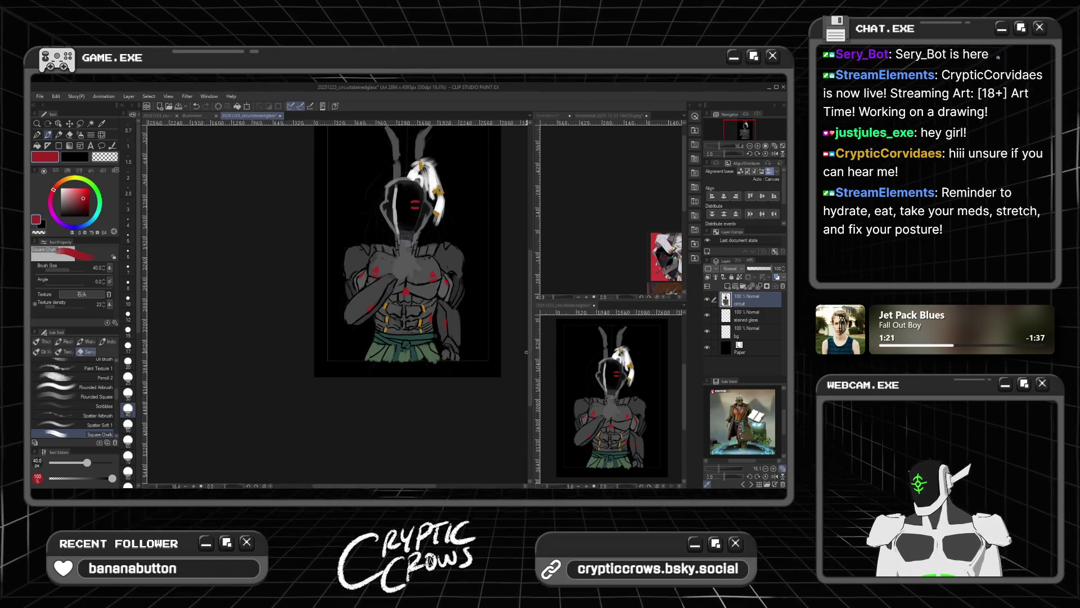
drag(533, 352, 534, 340)
Step: Zoom into the torso and dab two red marks near the navel, using red from the arm marking
scroll(395, 402, up, 4)
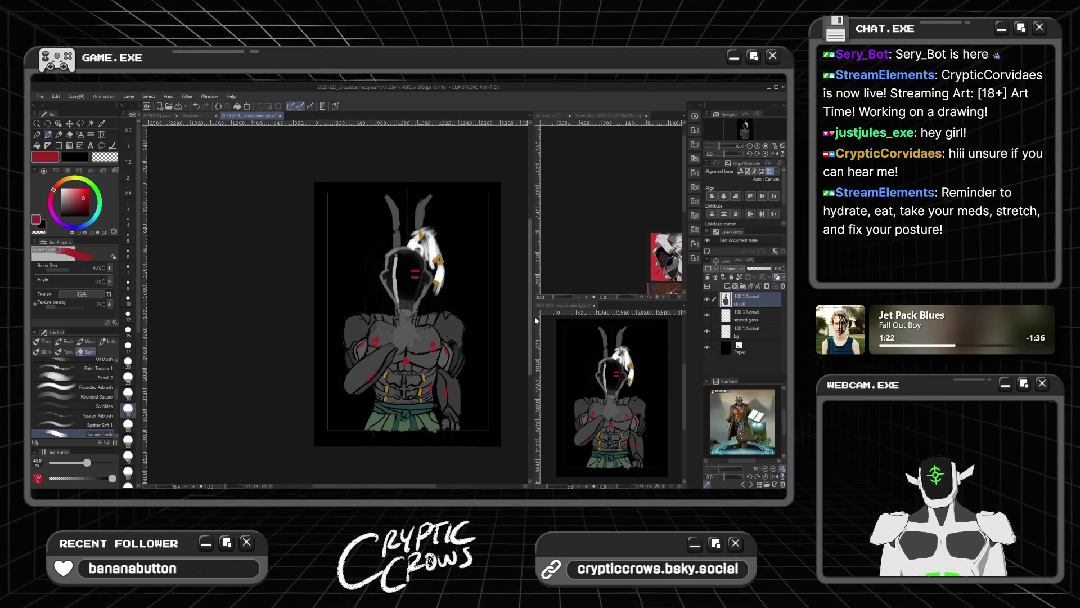
scroll(395, 401, up, 3)
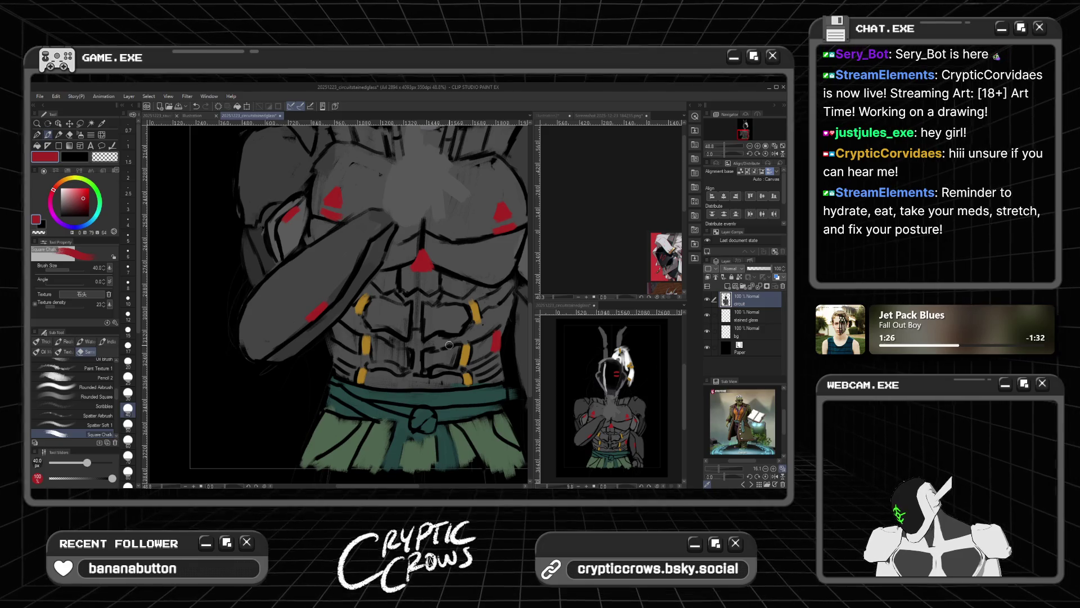
alt+click(410, 379)
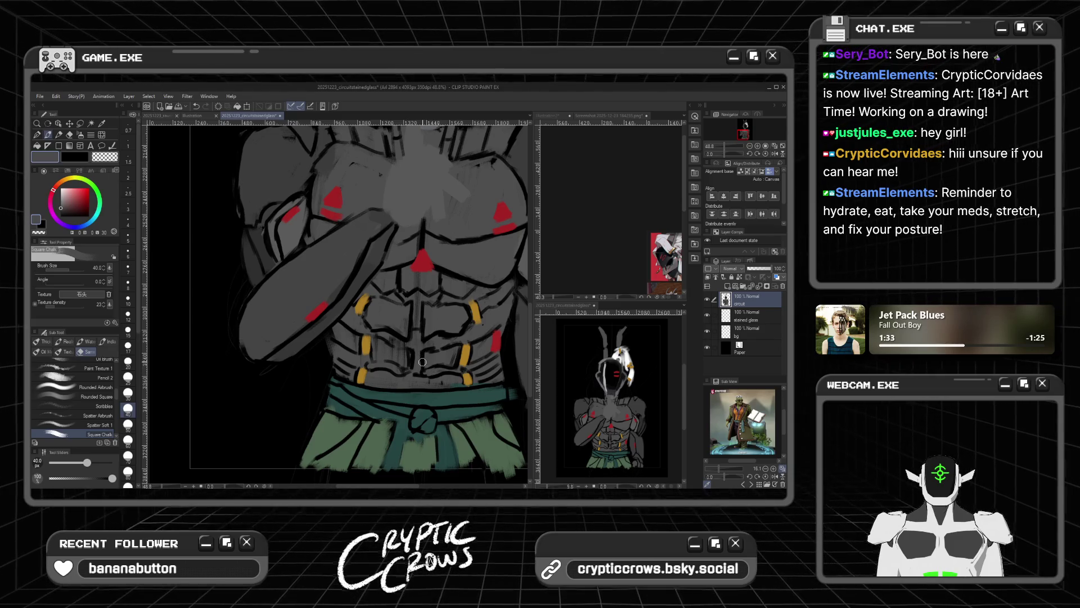
alt+click(314, 312)
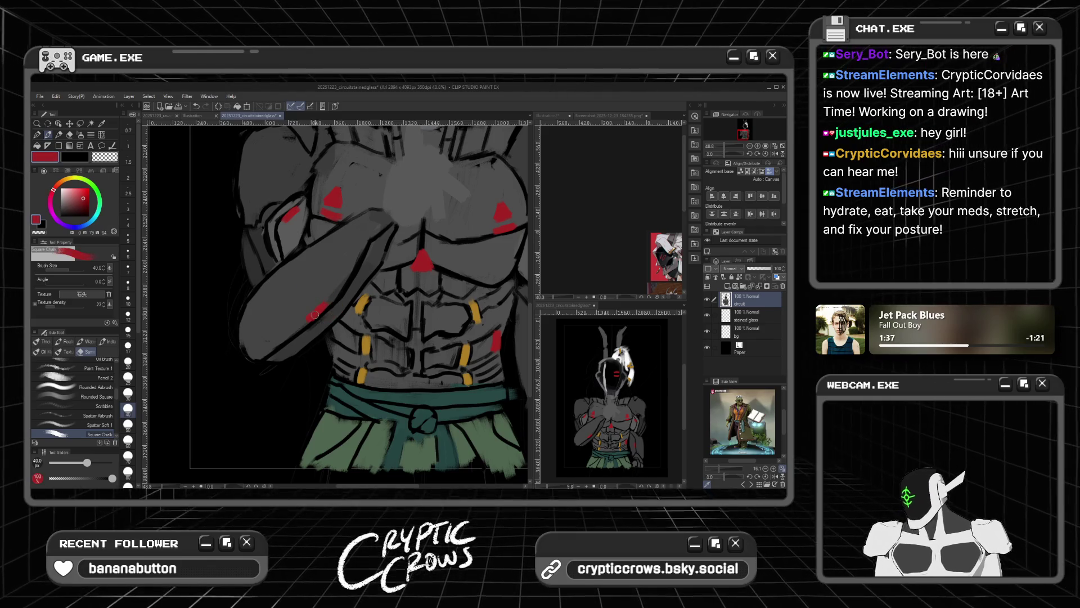
click(436, 371)
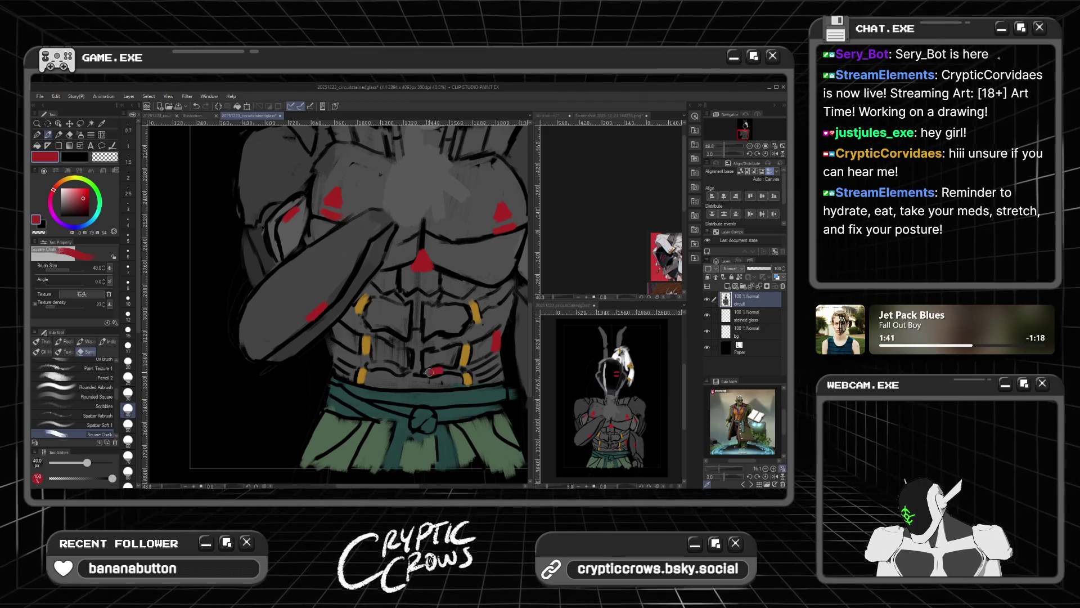
click(382, 365)
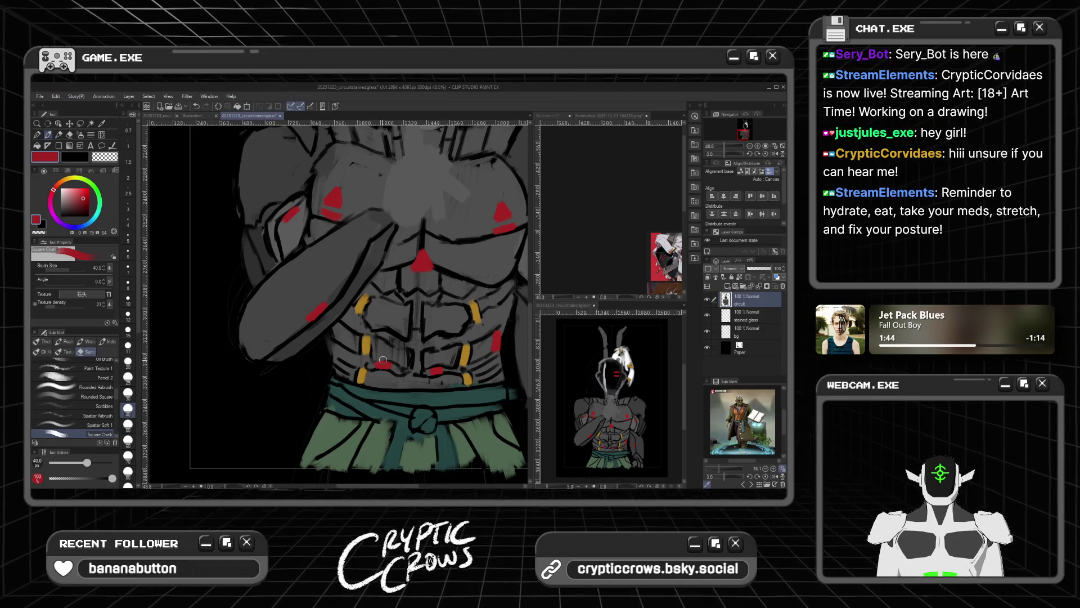
Step: Sample grey from the skin and abs, ending on a darker grey from the canvas
alt+click(381, 340)
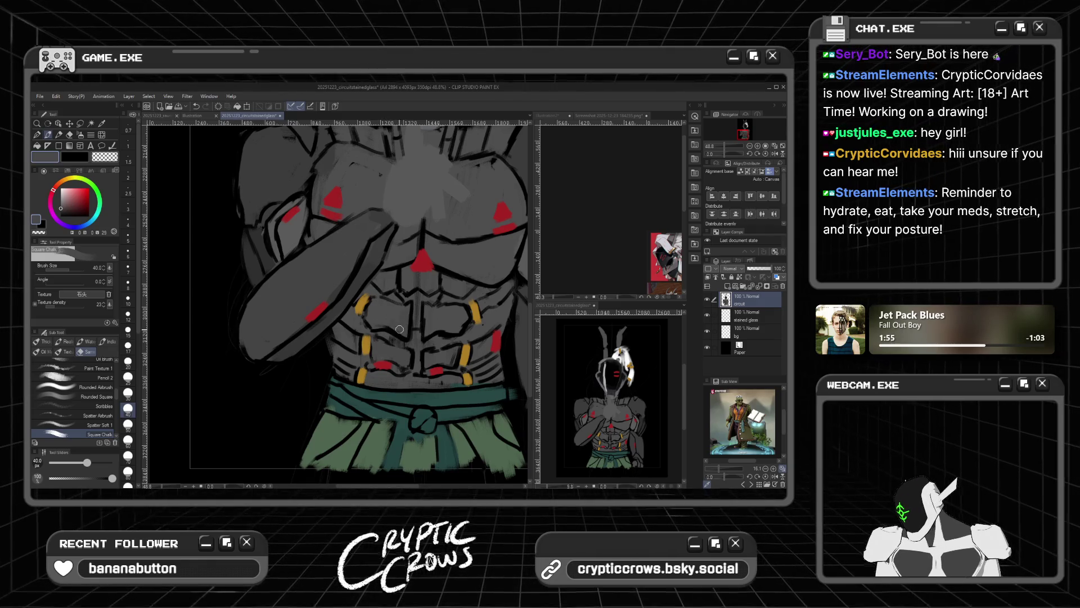
alt+click(377, 311)
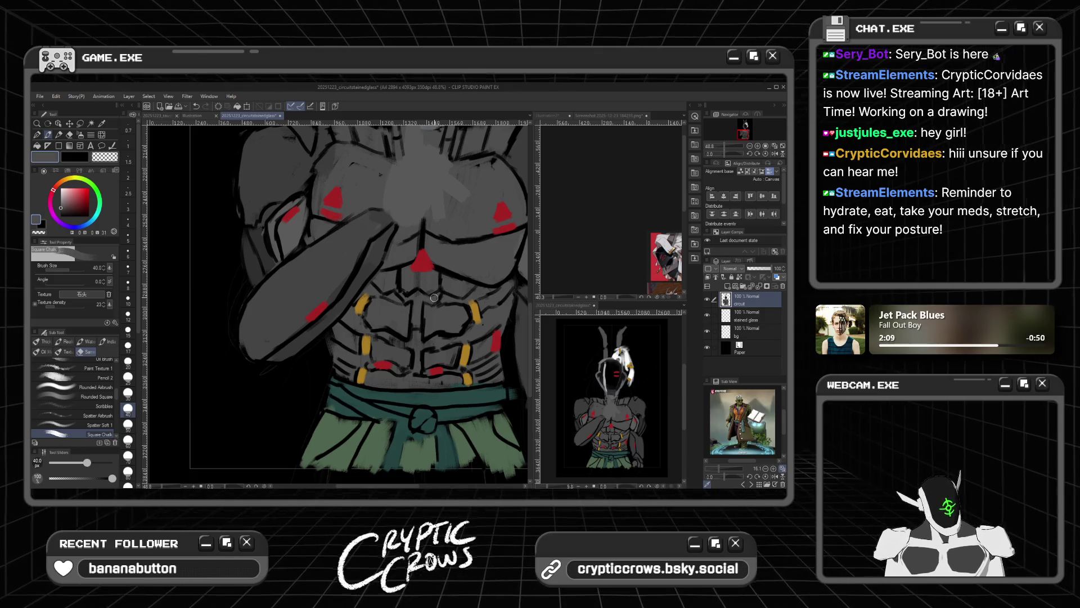
alt+click(373, 253)
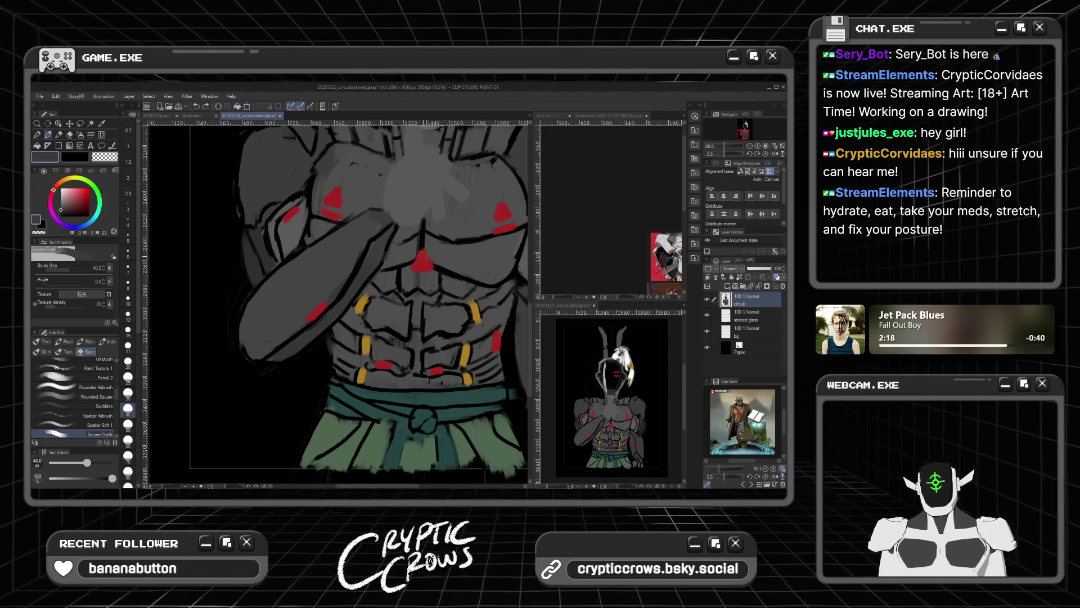
scroll(414, 254, down, 2)
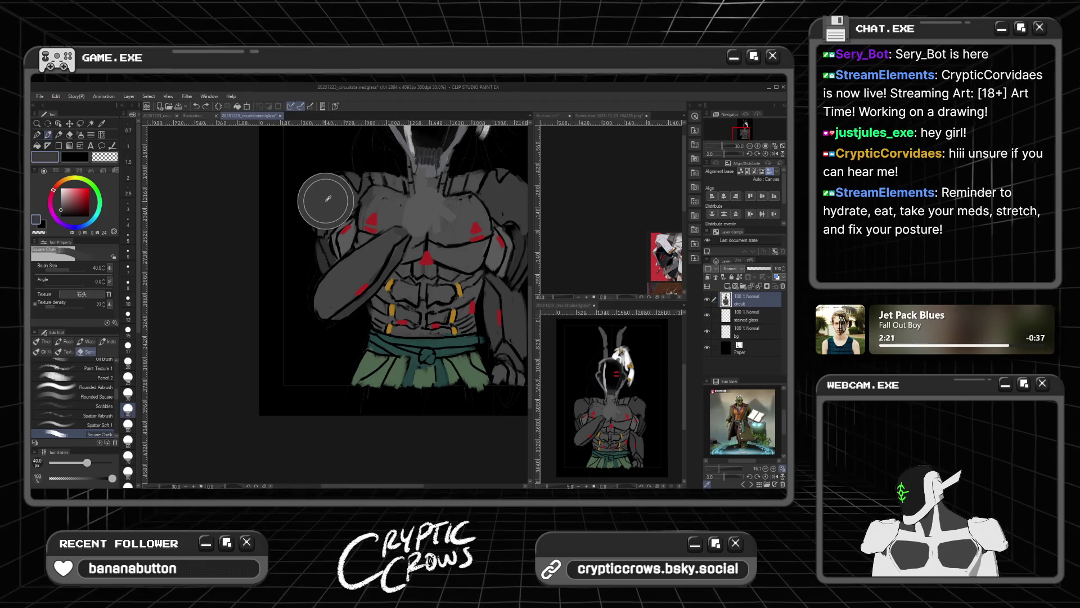
Step: Paint a short yellow stroke on the right side of the abdomen
scroll(327, 197, down, 1)
scroll(327, 197, up, 2)
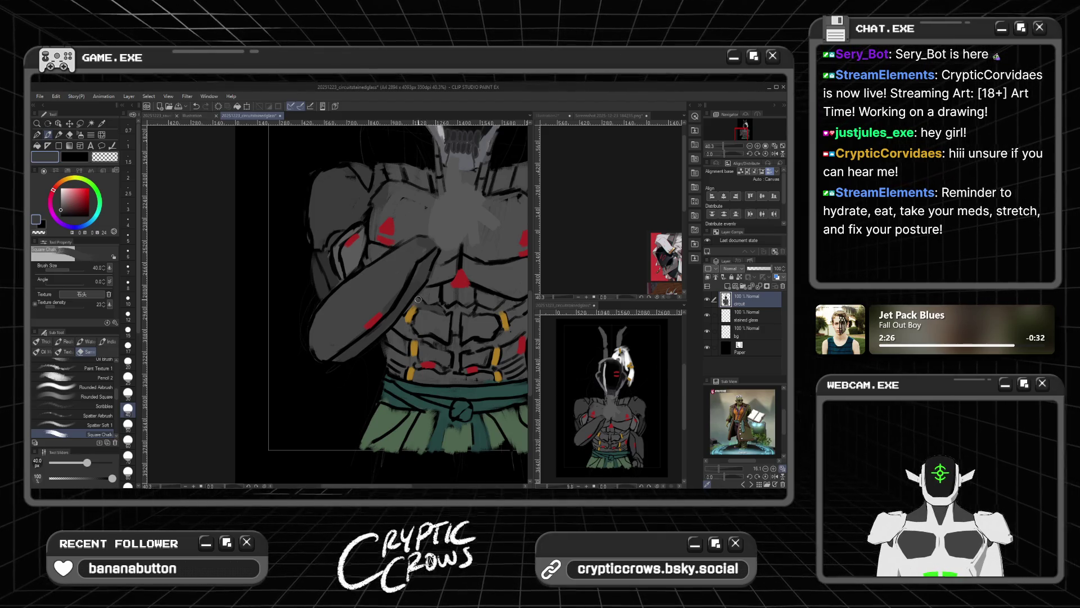
scroll(445, 274, down, 1)
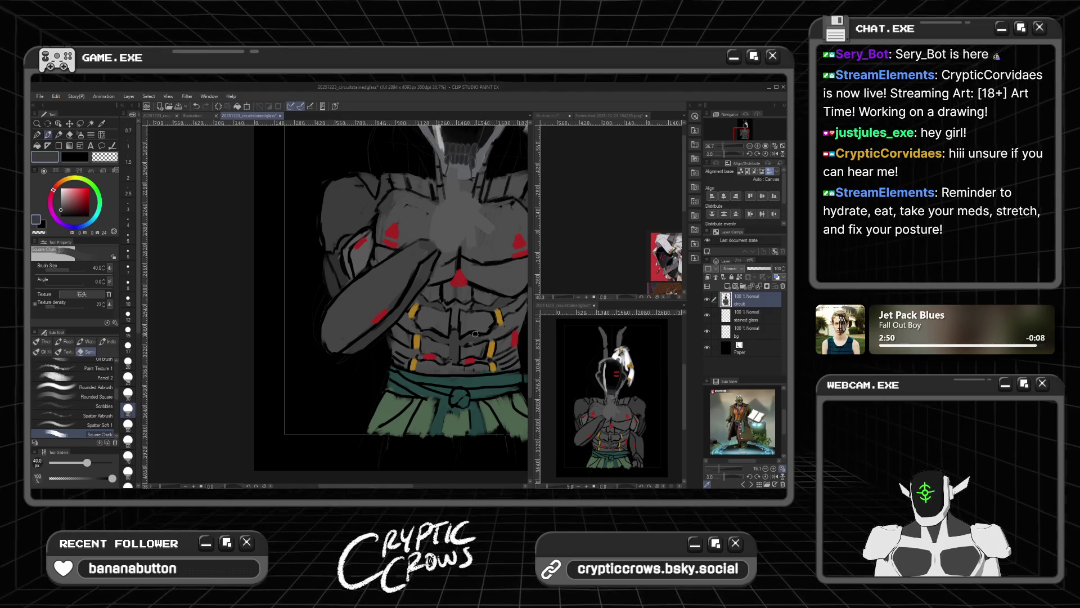
drag(497, 313, 500, 323)
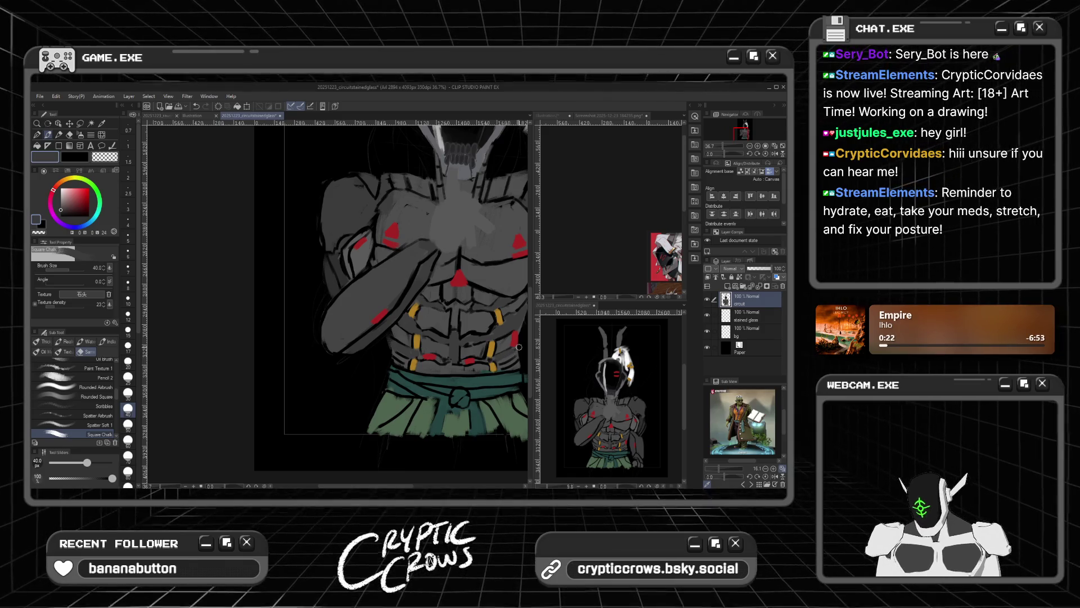
Step: Sample red from the existing markings and paint a red bar on the torso's left side
scroll(459, 342, down, 2)
scroll(459, 342, down, 2)
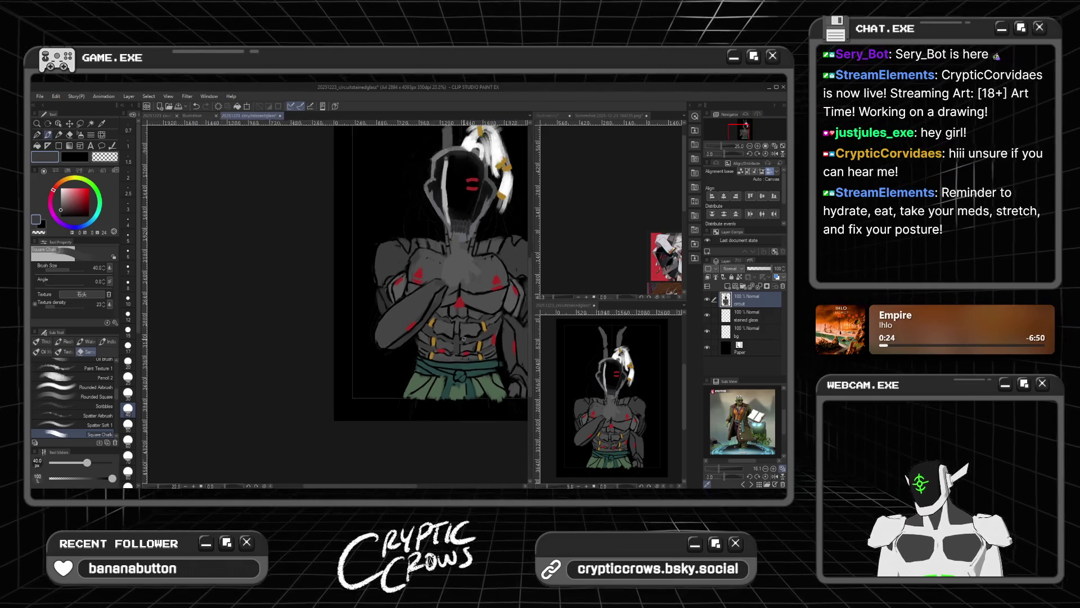
scroll(463, 340, up, 5)
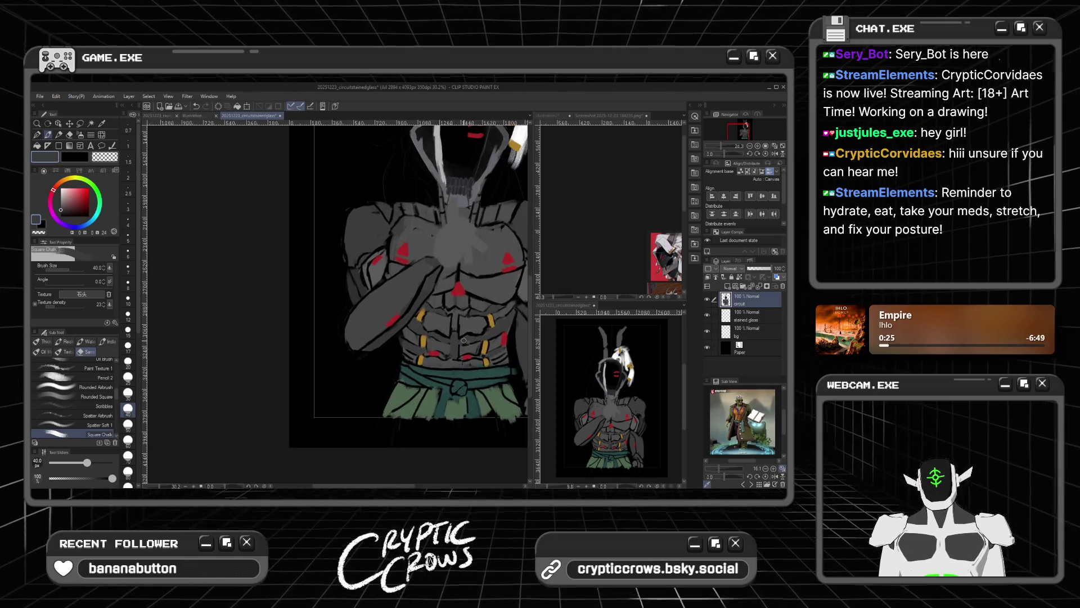
scroll(464, 340, up, 1)
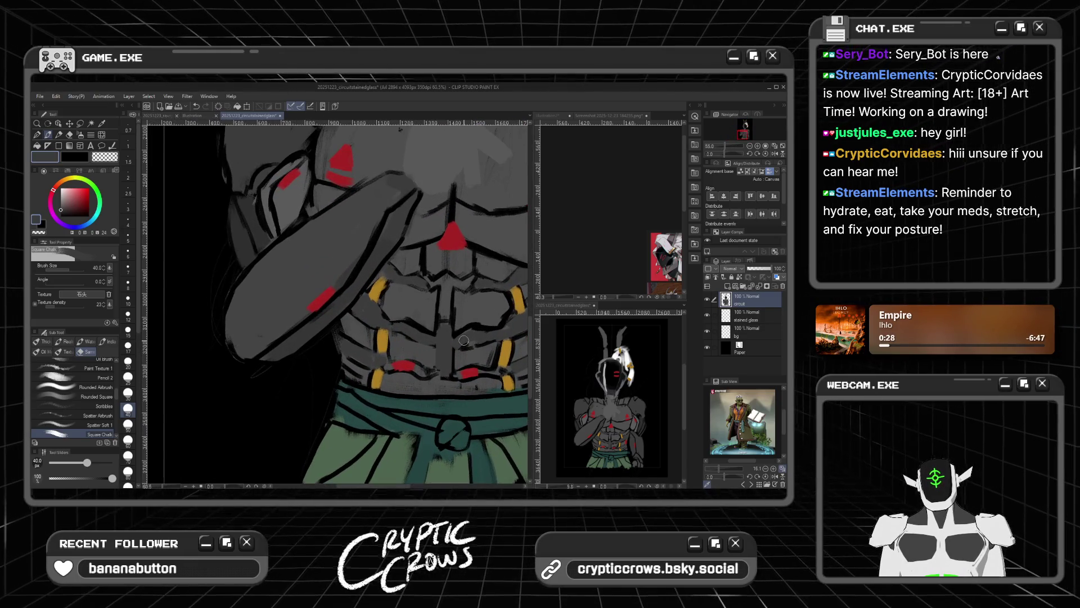
scroll(463, 340, up, 1)
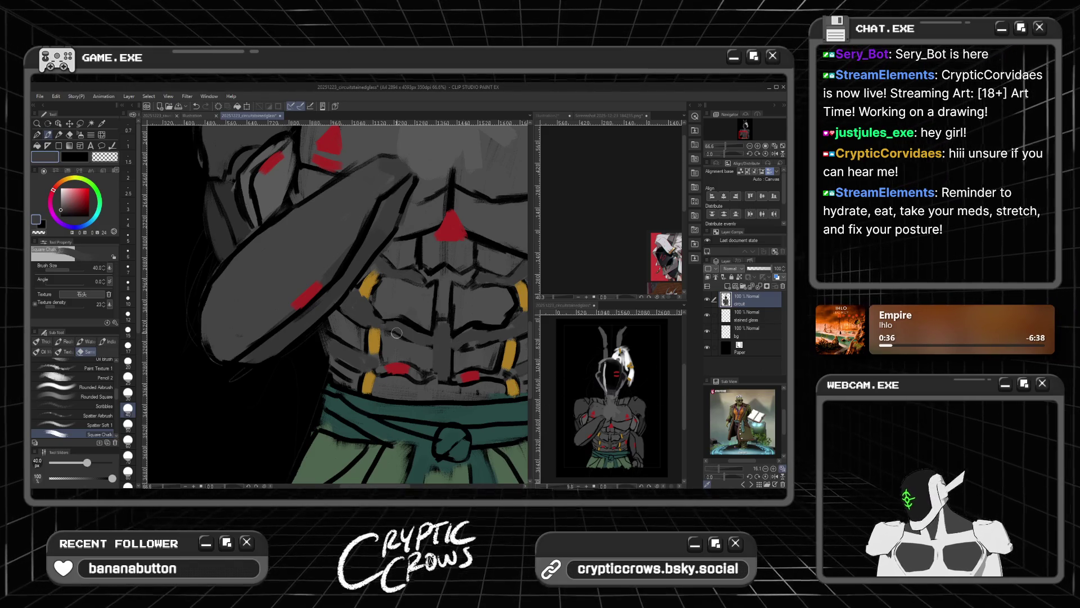
scroll(418, 335, down, 1)
alt+click(396, 362)
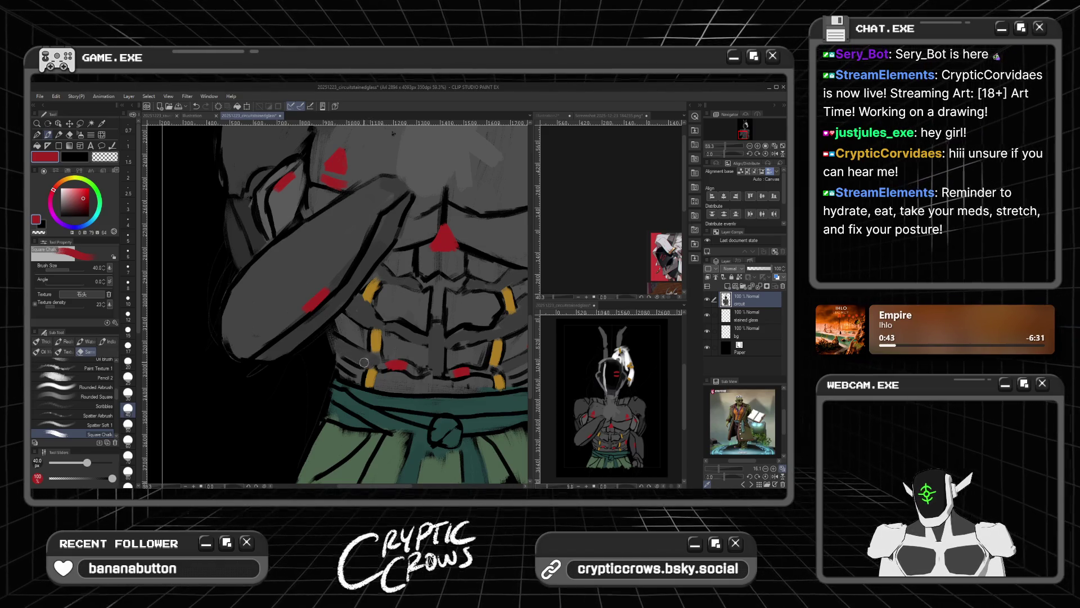
mouse_move(368, 360)
mouse_down()
mouse_move(336, 342)
mouse_move(337, 368)
mouse_up()
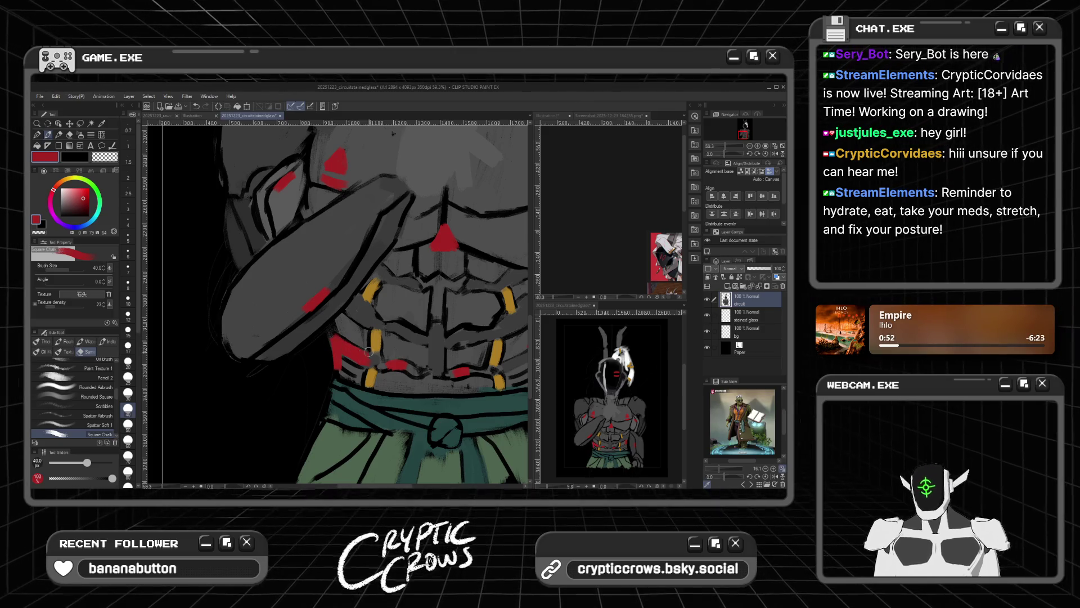
scroll(394, 349, down, 1)
scroll(519, 340, down, 1)
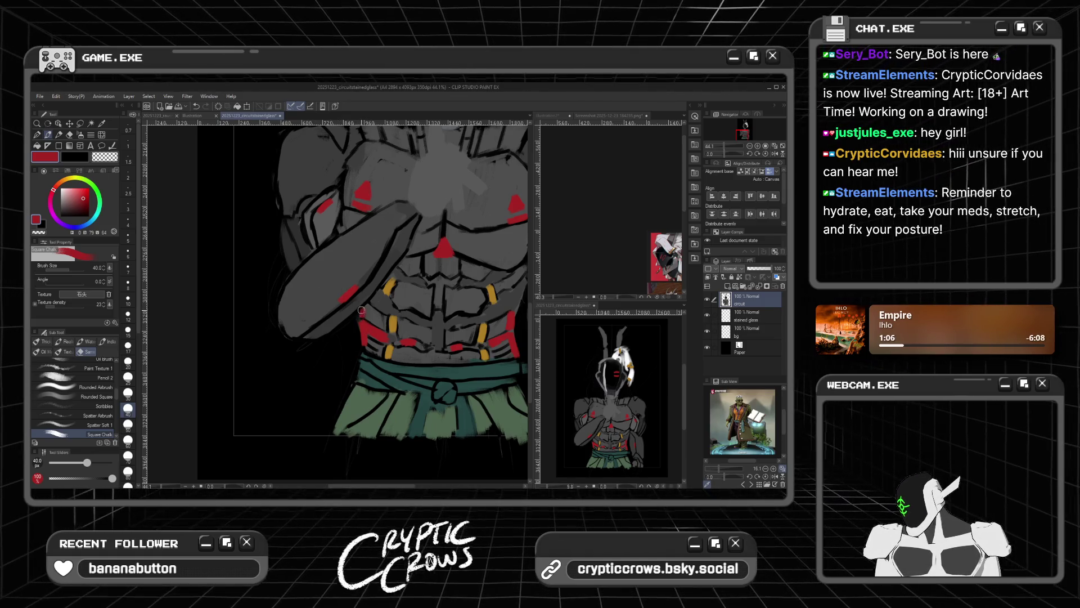
scroll(380, 313, down, 3)
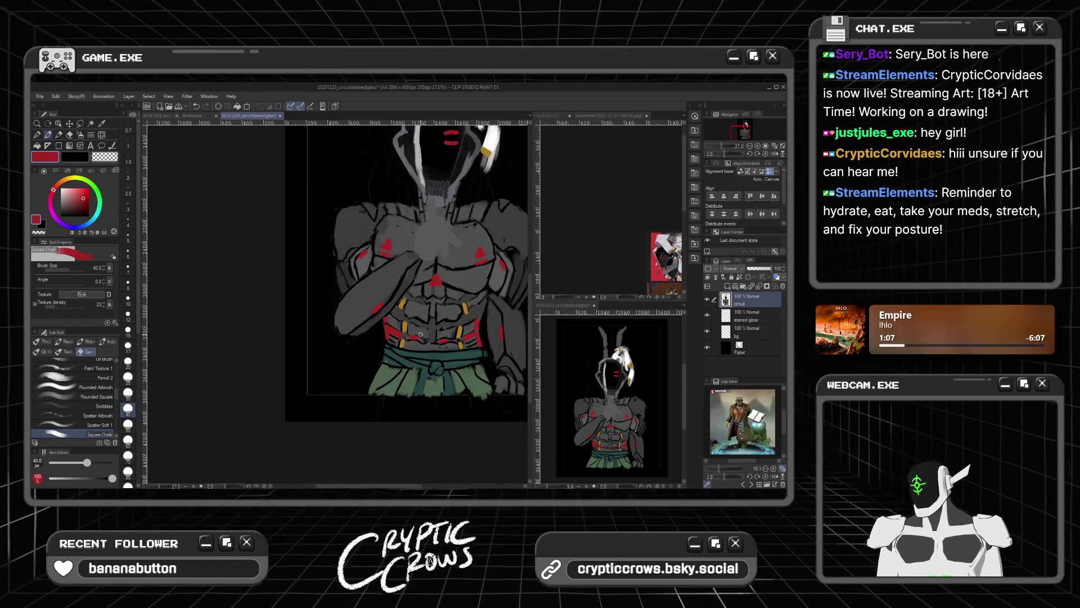
Step: Paint a pure red stroke at brush size 25 down the right torso side, redoing it after an undo
scroll(420, 334, up, 2)
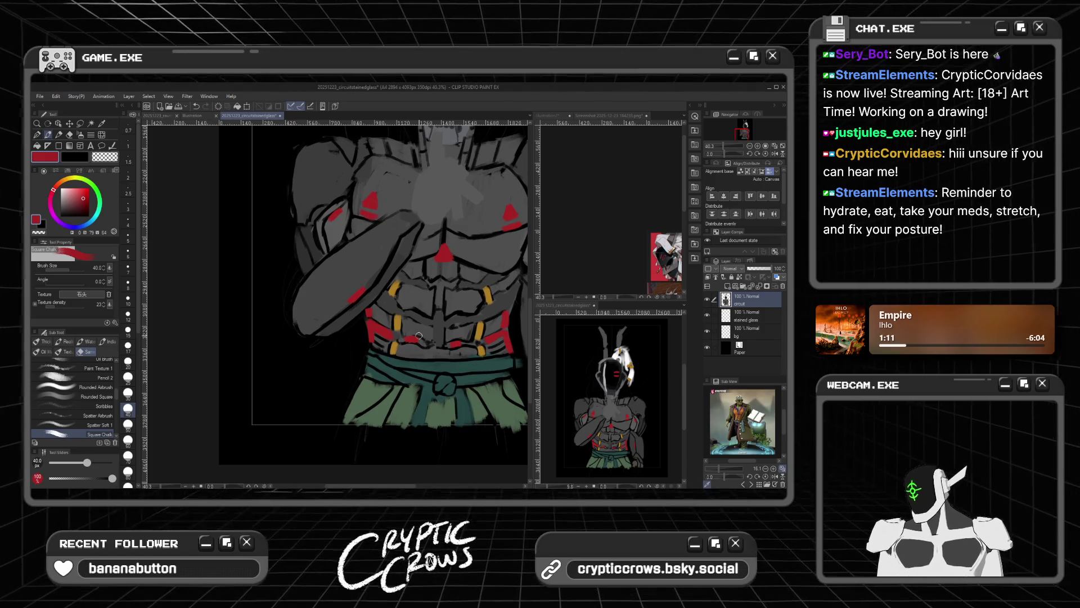
alt+click(494, 316)
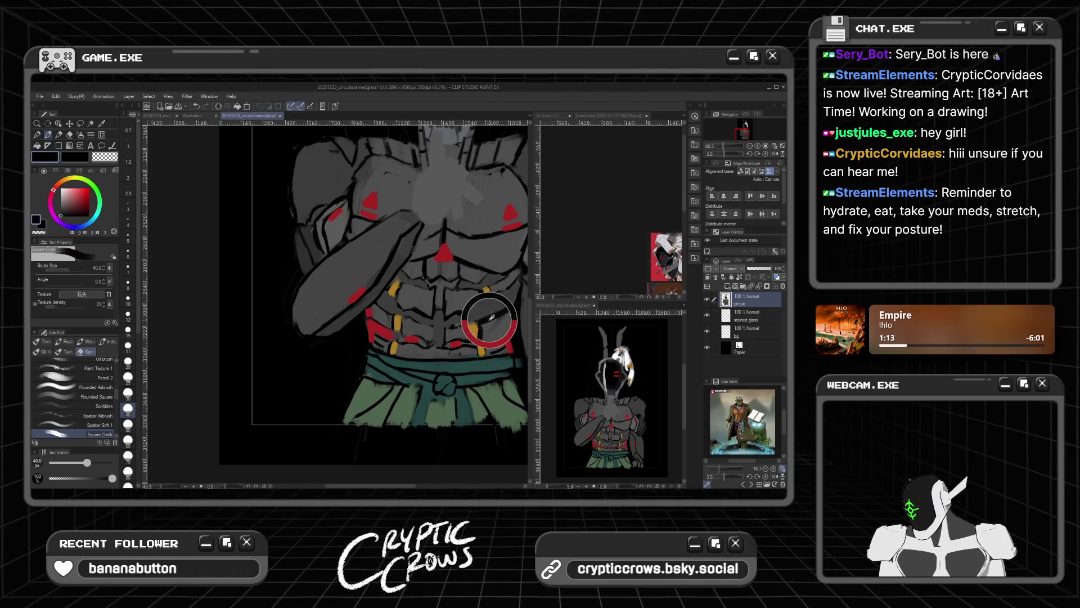
key(bracketleft)
key(bracketleft)
key(bracketleft)
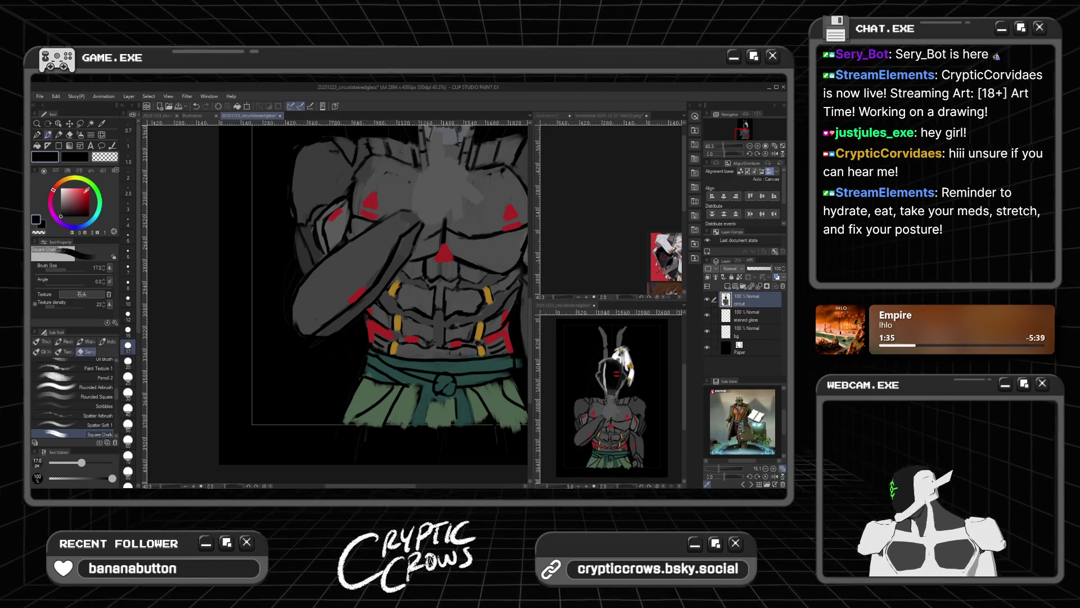
alt+click(357, 294)
click(128, 377)
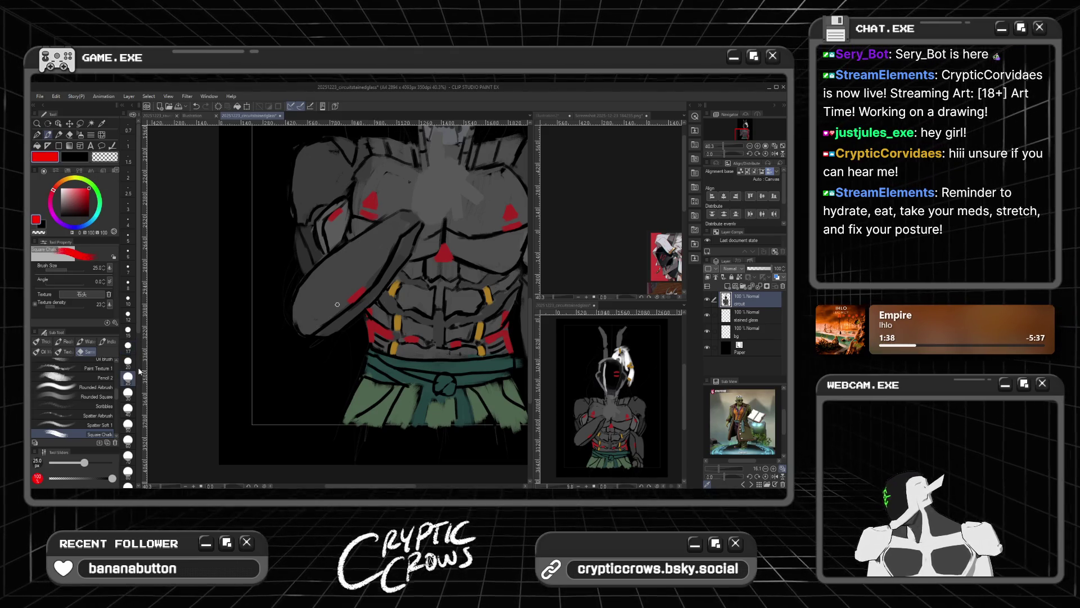
drag(508, 331, 507, 302)
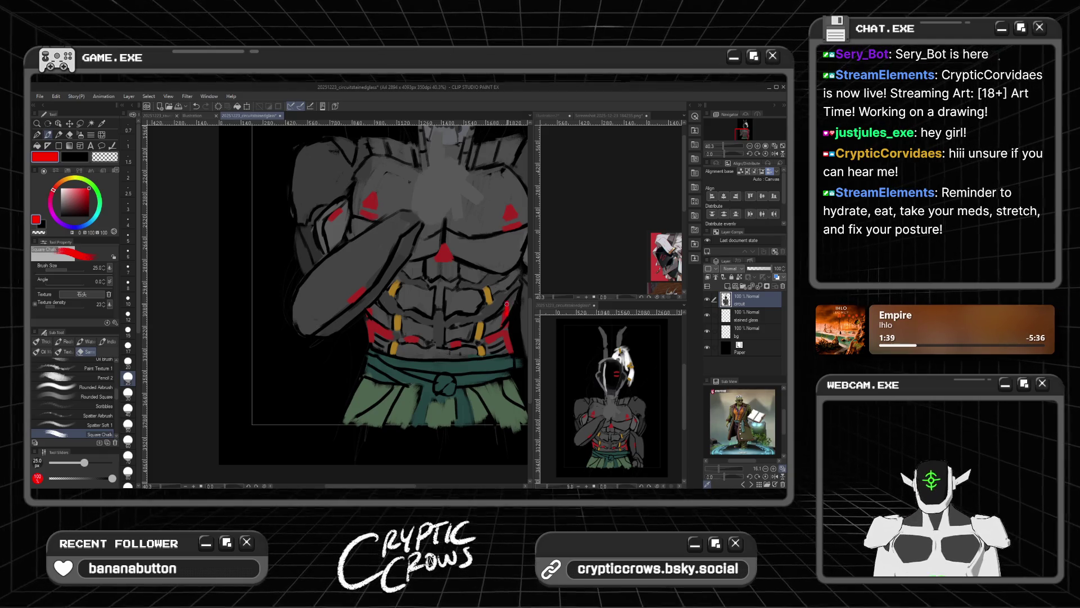
key(ctrl+z)
drag(505, 311, 503, 306)
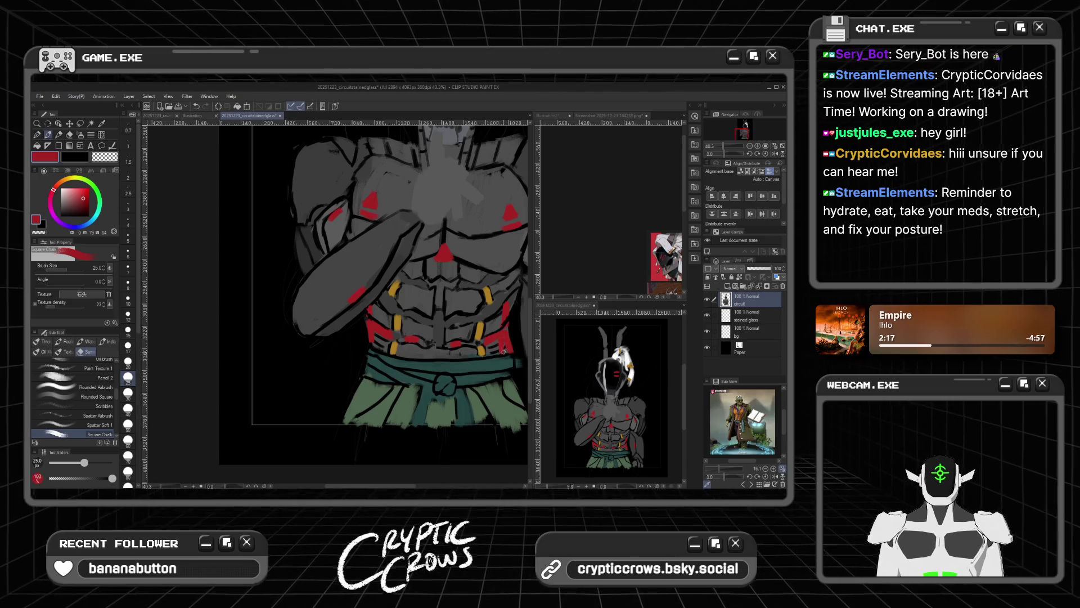
Step: Try a deeper red, then settle on dark grey sampled from the figure's skin
alt+click(491, 319)
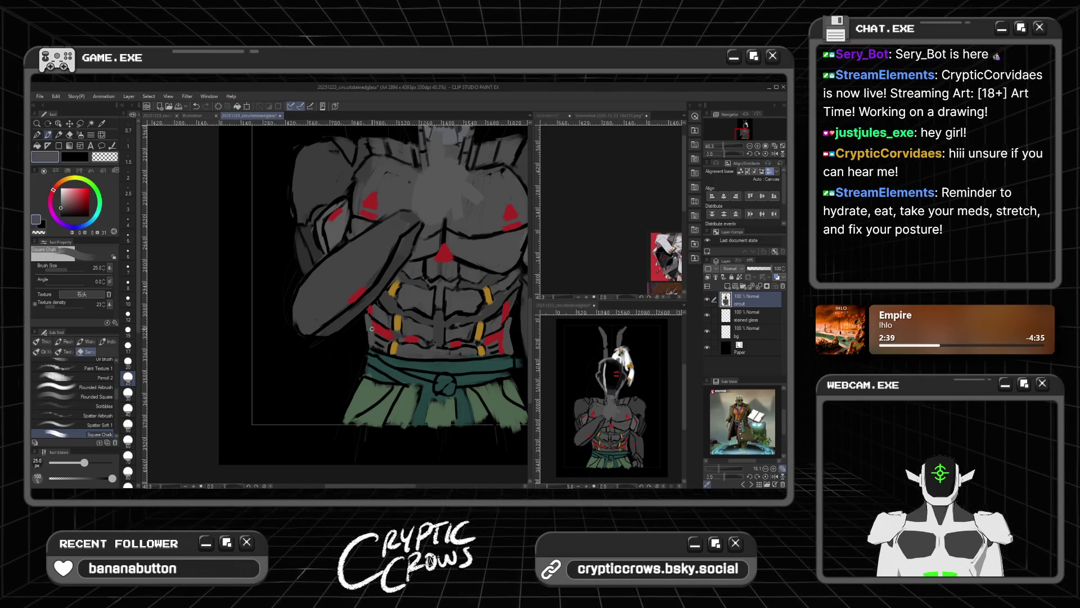
drag(81, 191, 112, 194)
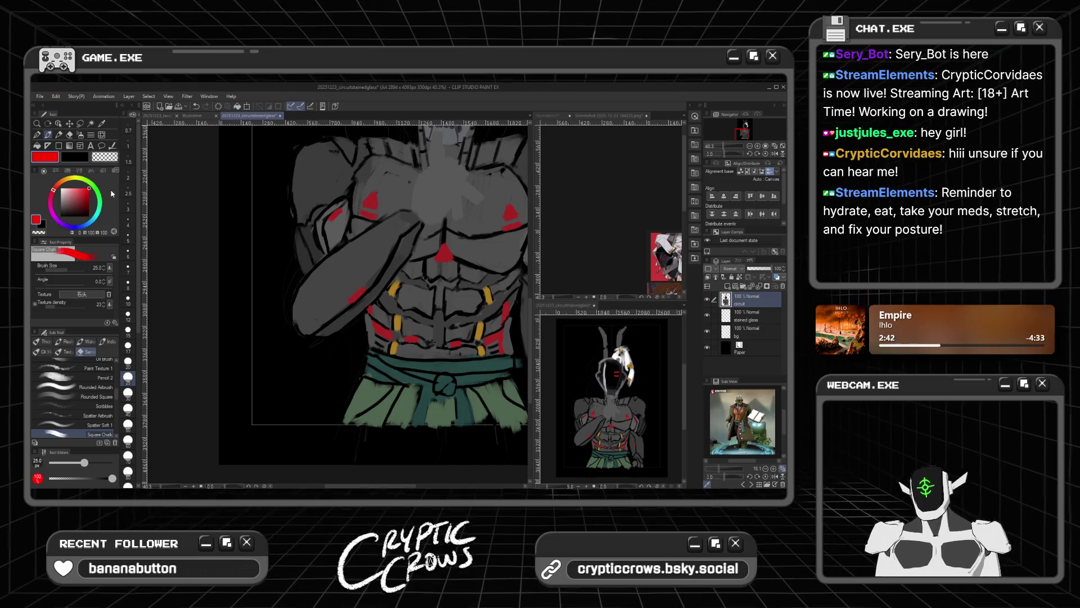
click(83, 198)
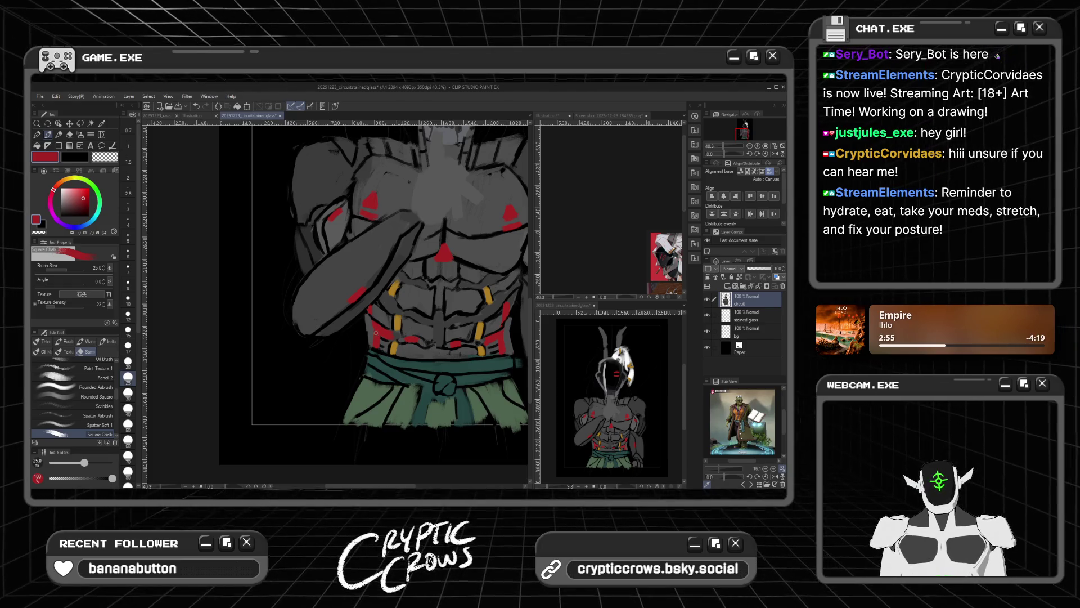
alt+click(490, 347)
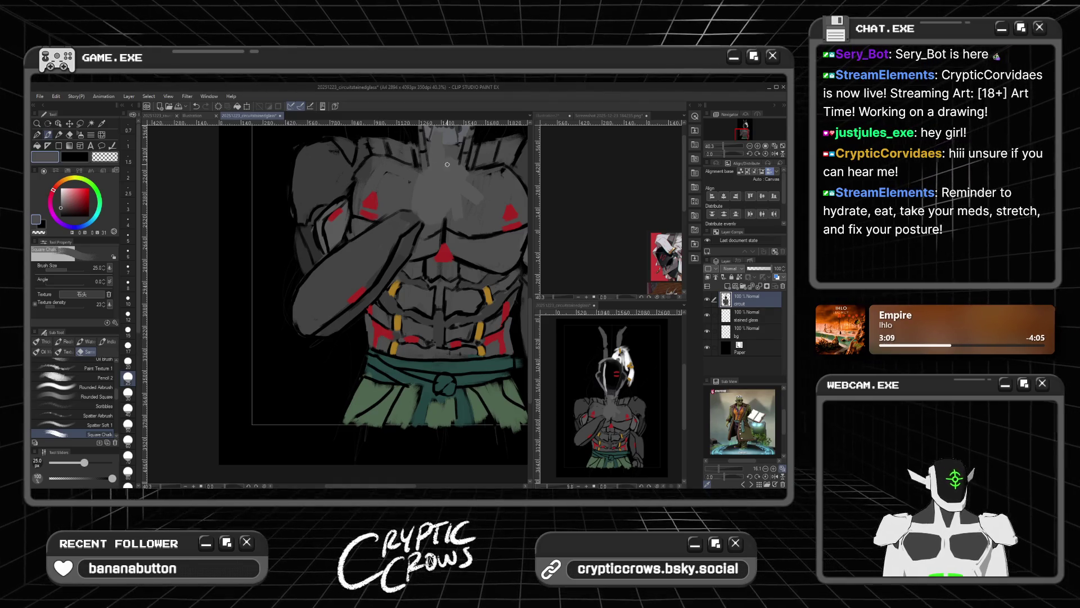
Step: Paint a short pure red mark on the chest, then darken the red
scroll(339, 320, down, 4)
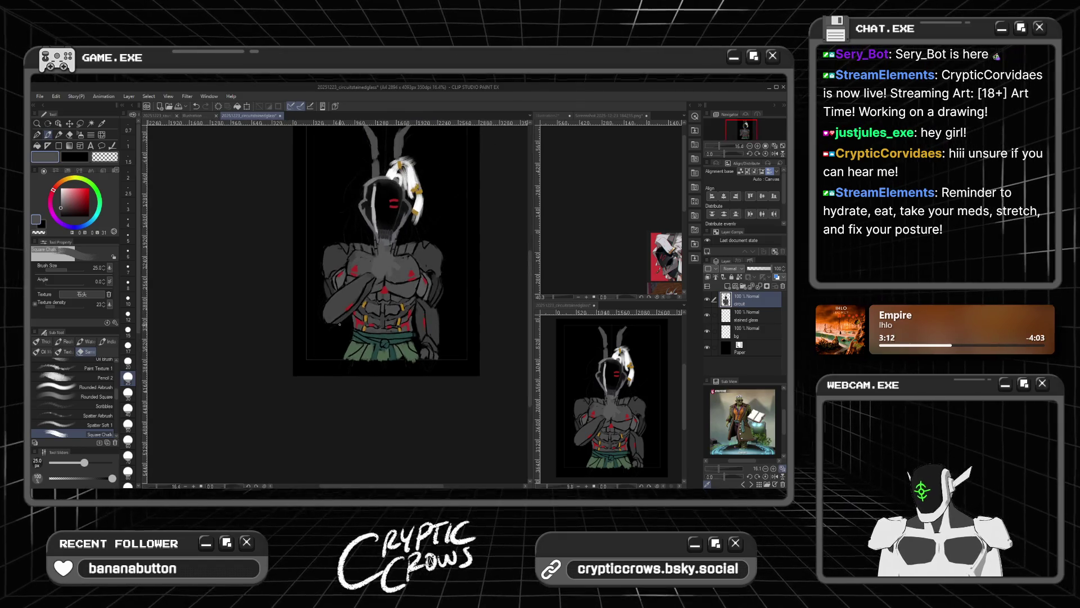
scroll(360, 258, up, 2)
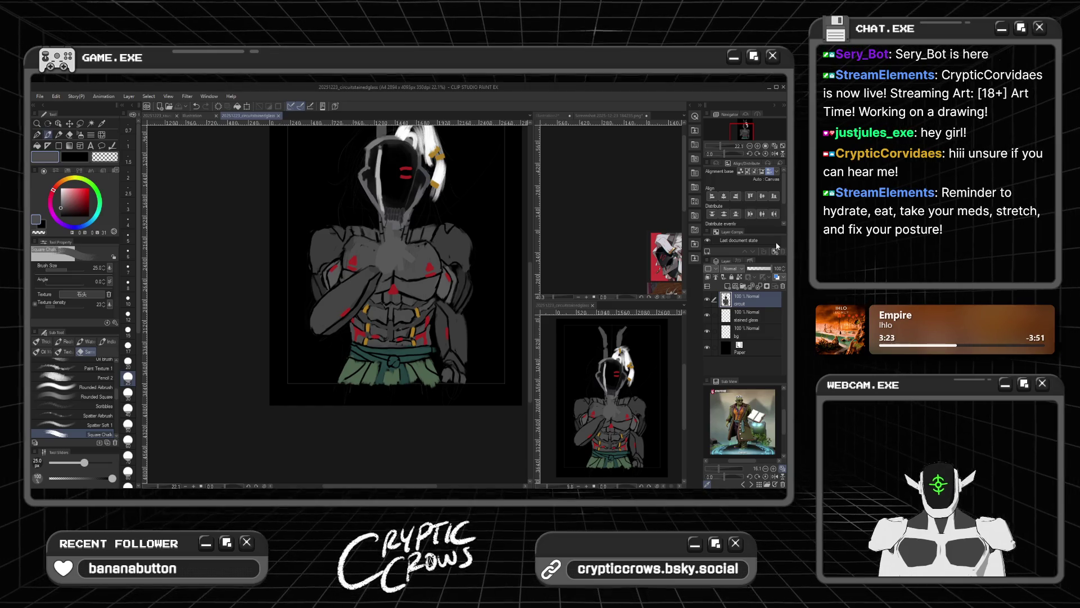
scroll(481, 240, up, 4)
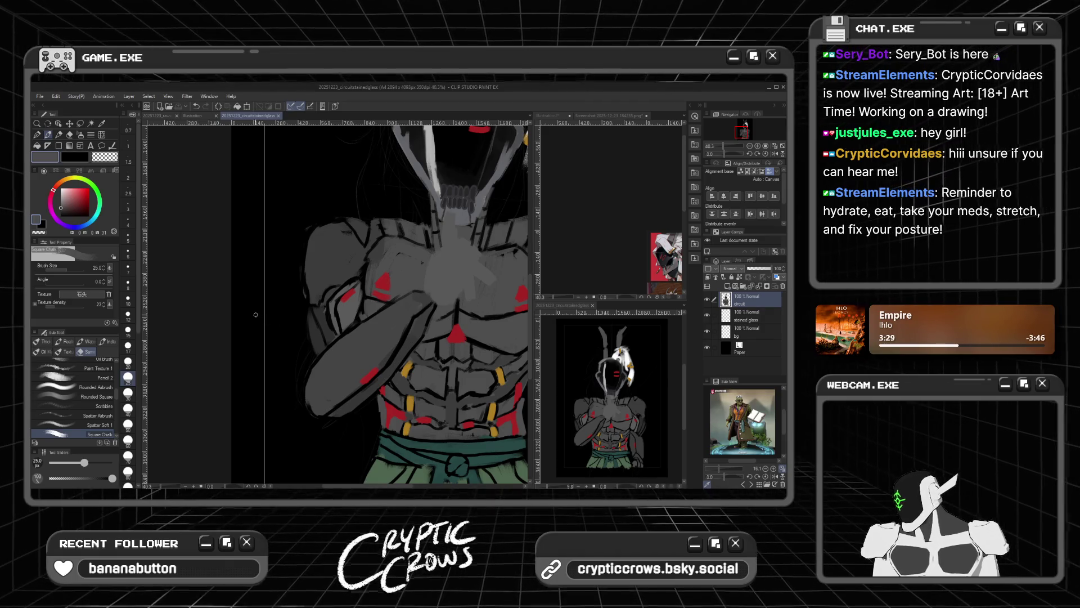
drag(85, 208, 110, 171)
drag(320, 338, 313, 343)
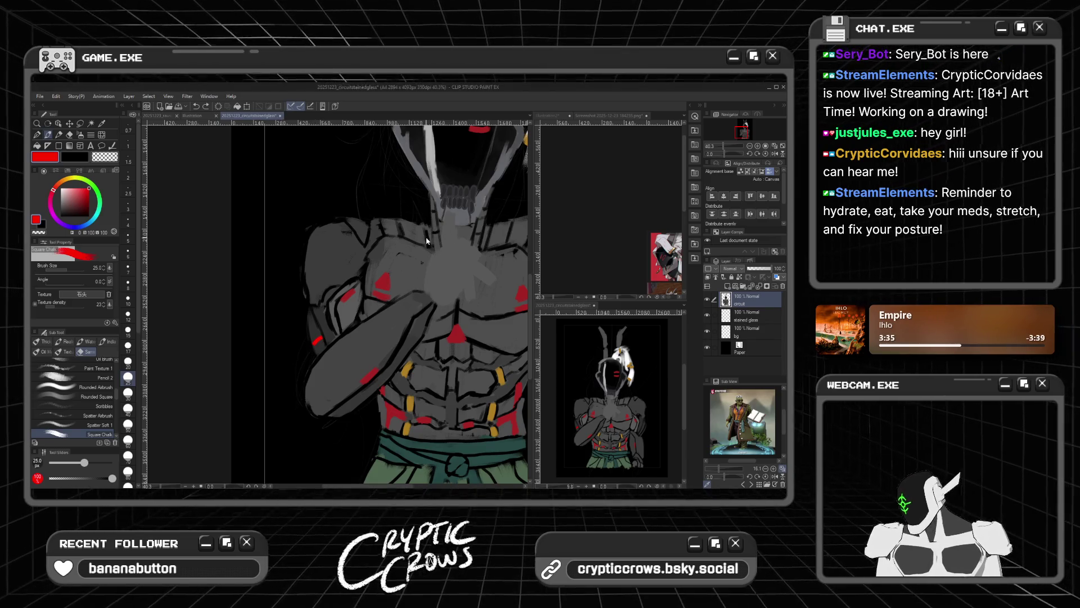
alt+click(384, 278)
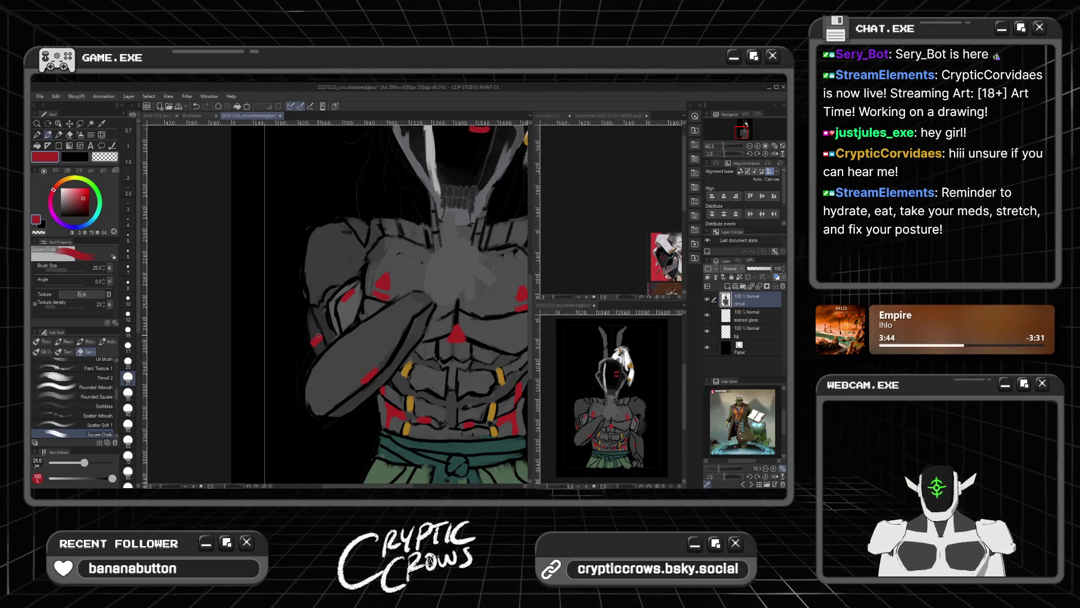
Step: Switch to black with brush size 15 (after trying 7) for outlining the arm
click(84, 159)
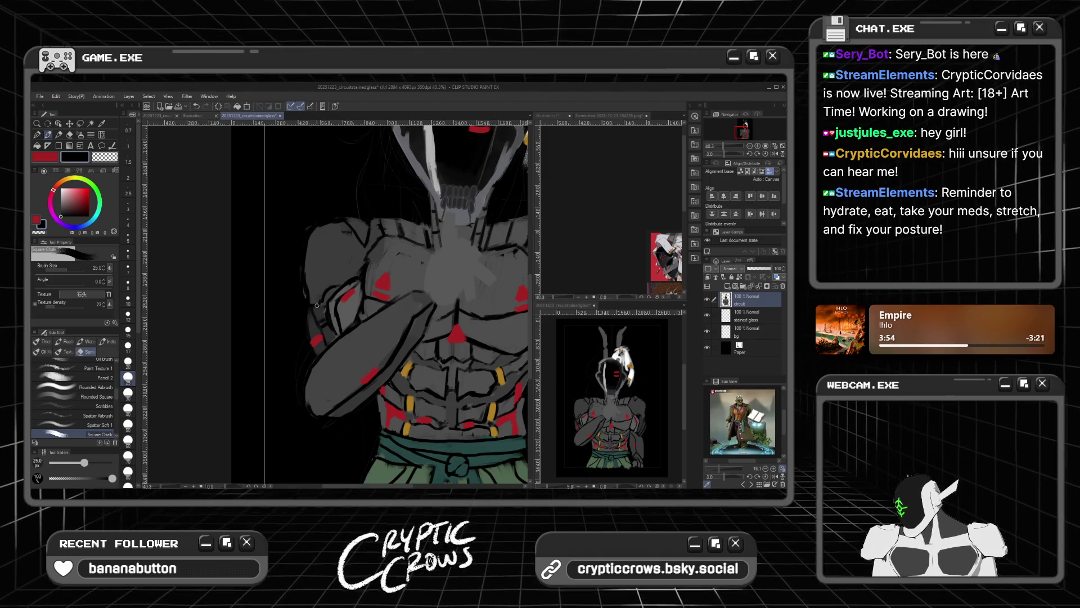
click(129, 267)
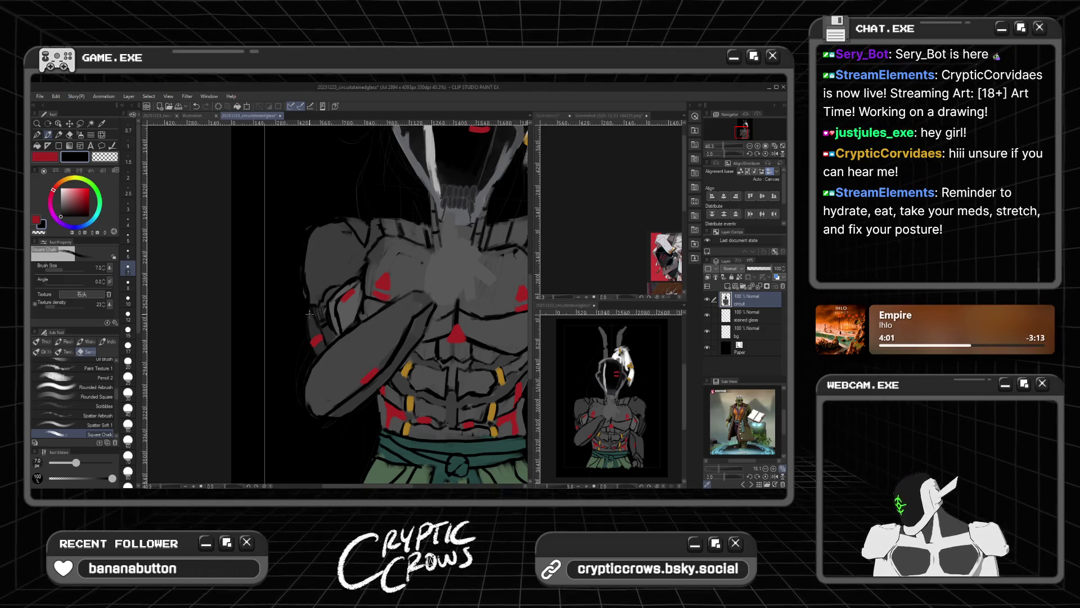
click(129, 329)
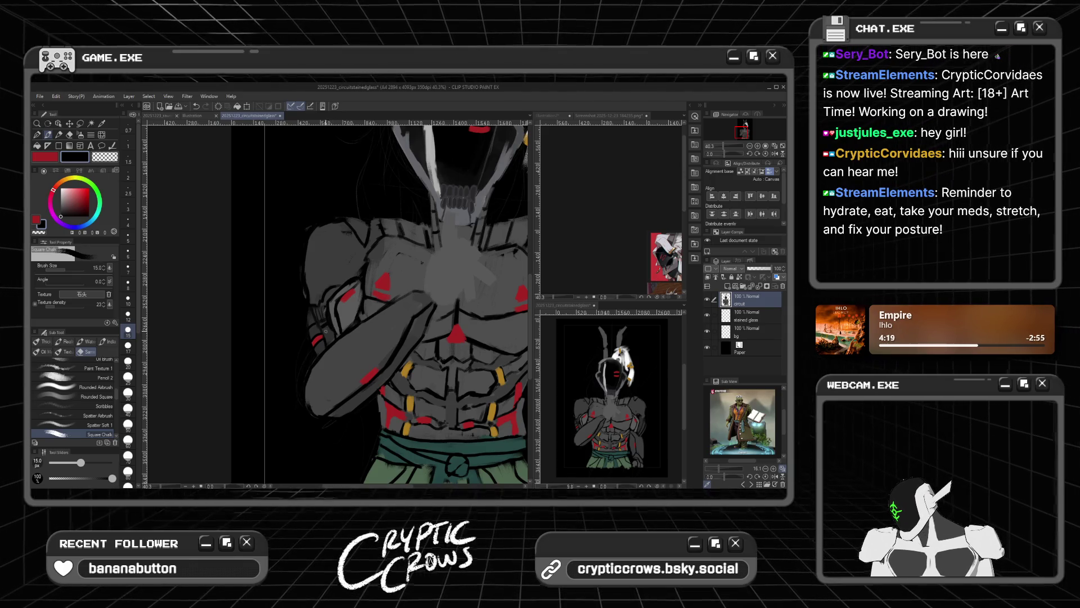
scroll(354, 335, down, 2)
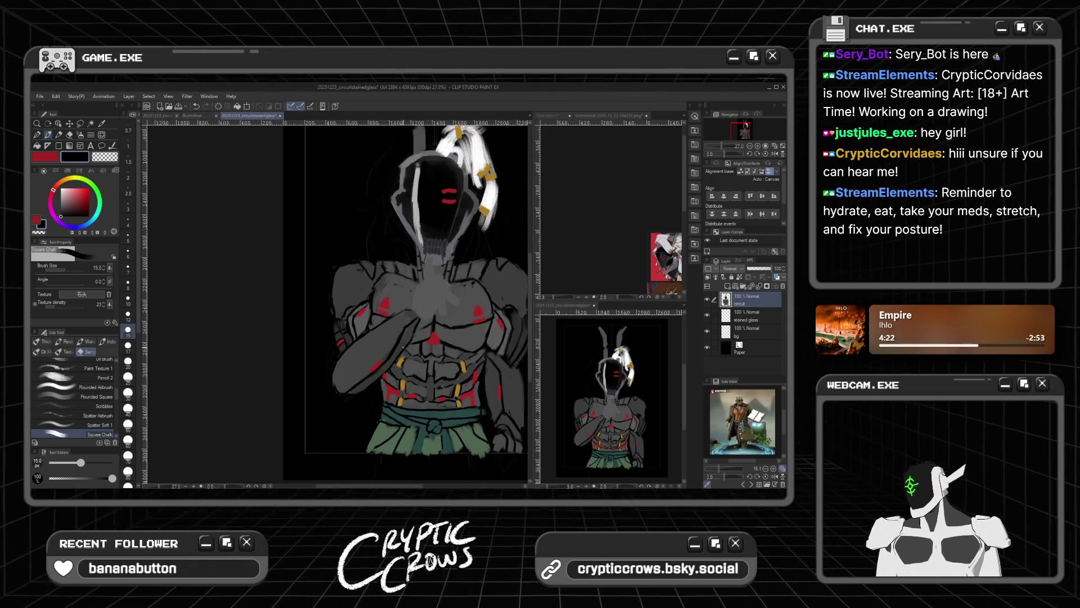
Step: Switch between red and black, then sample dark grey from the torso
scroll(514, 342, up, 1)
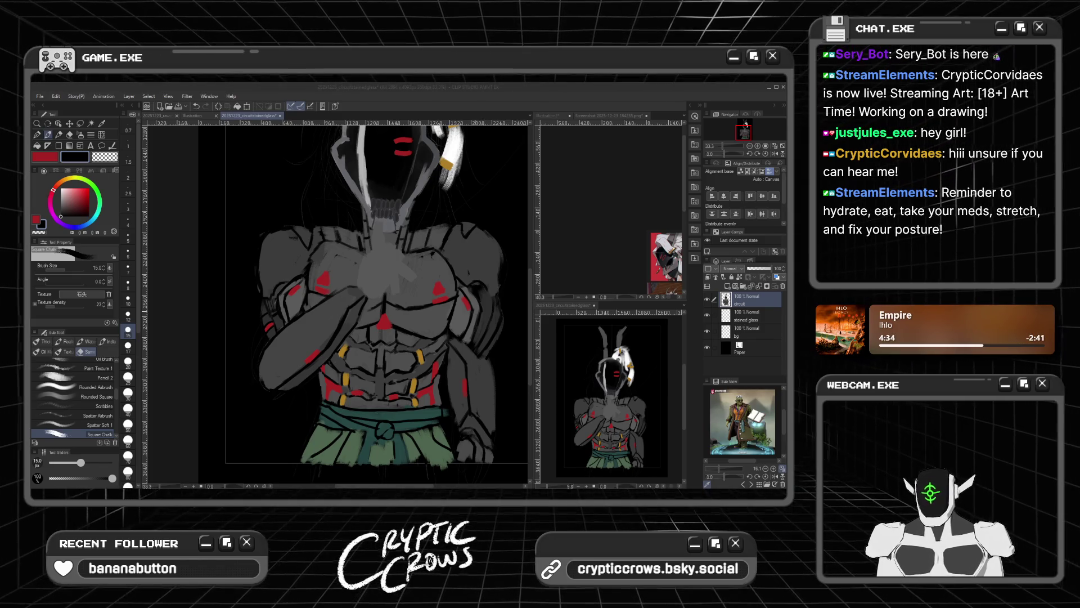
click(489, 342)
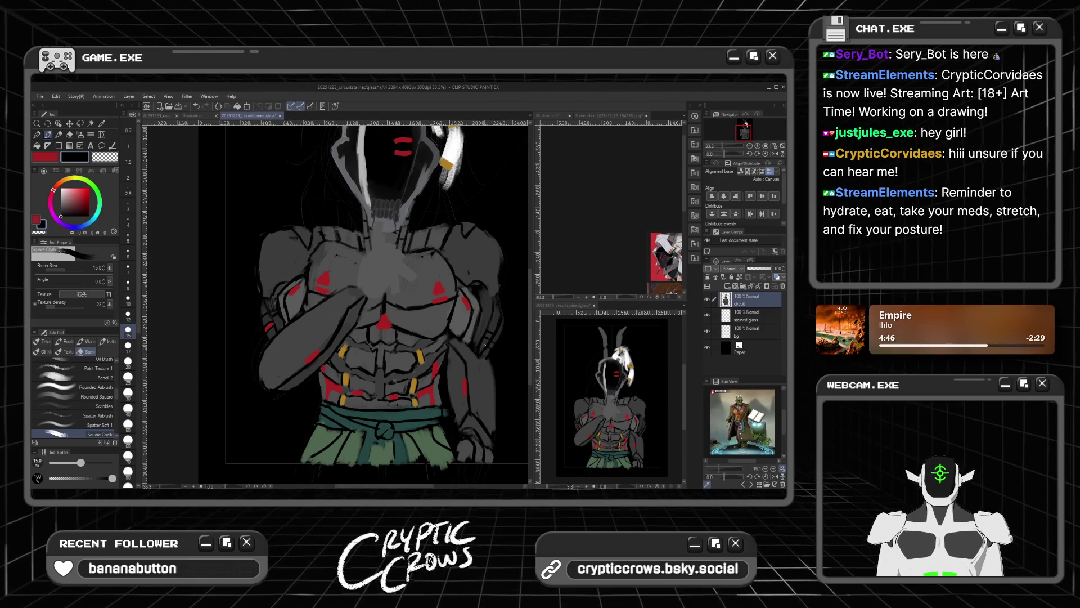
click(37, 218)
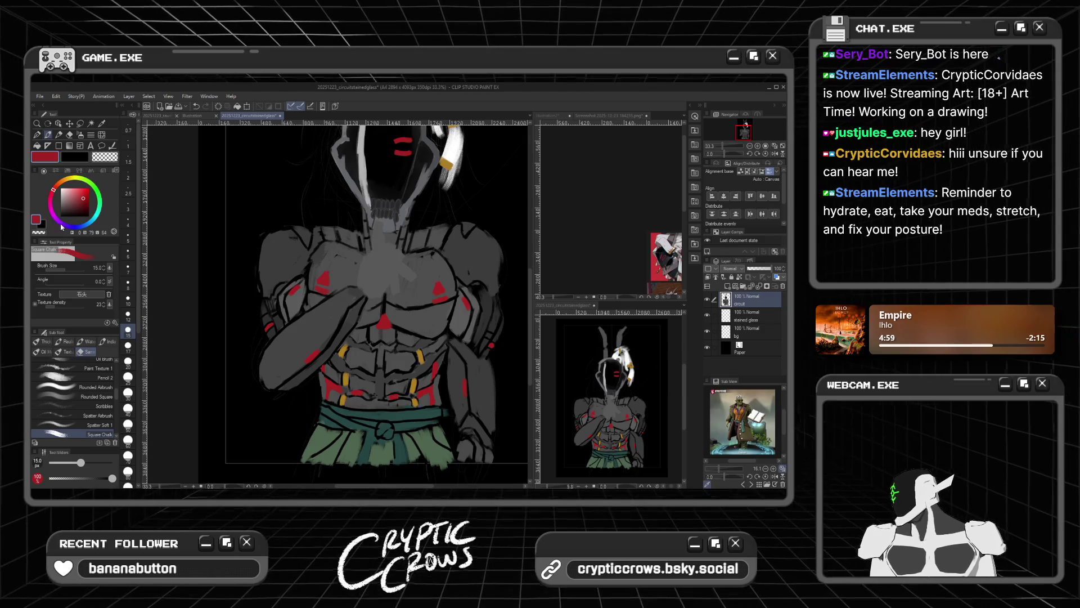
click(74, 157)
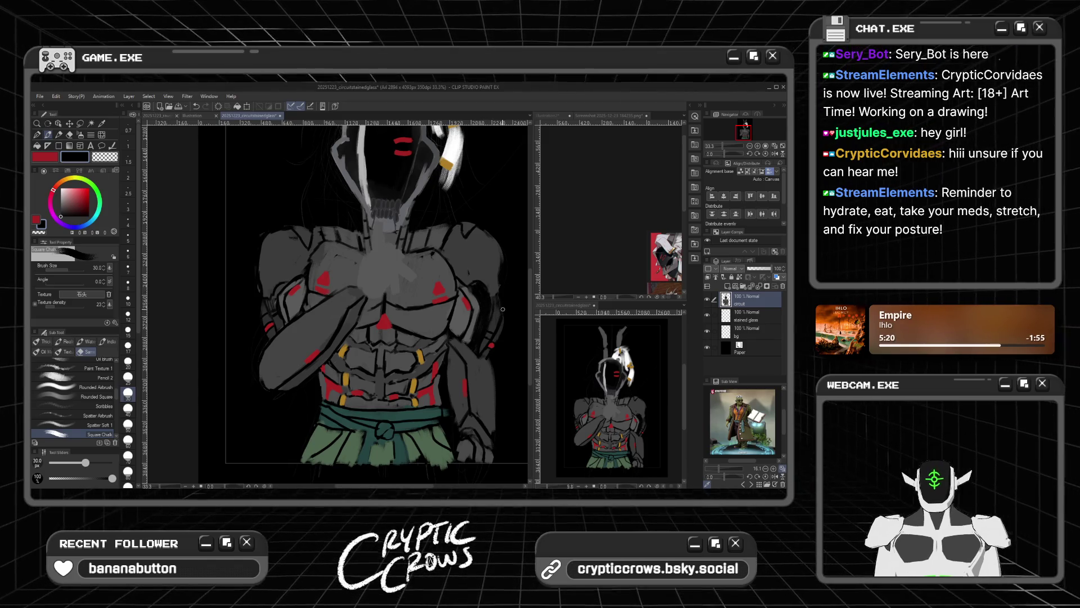
alt+click(501, 310)
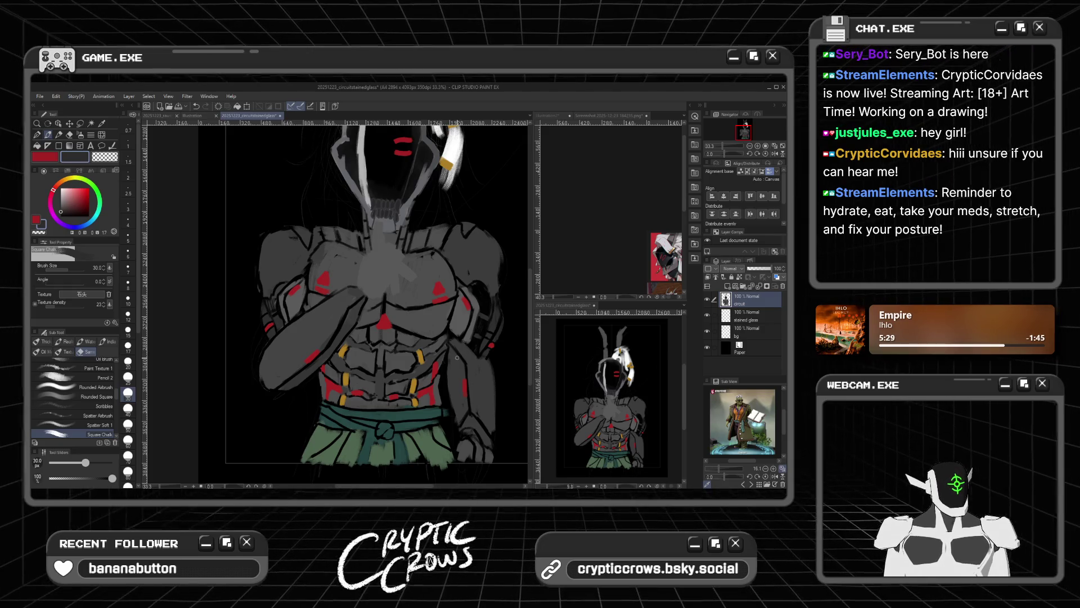
Step: With a smaller brush, touch up the red chest triangle and add grey shading to the torso
scroll(397, 344, down, 3)
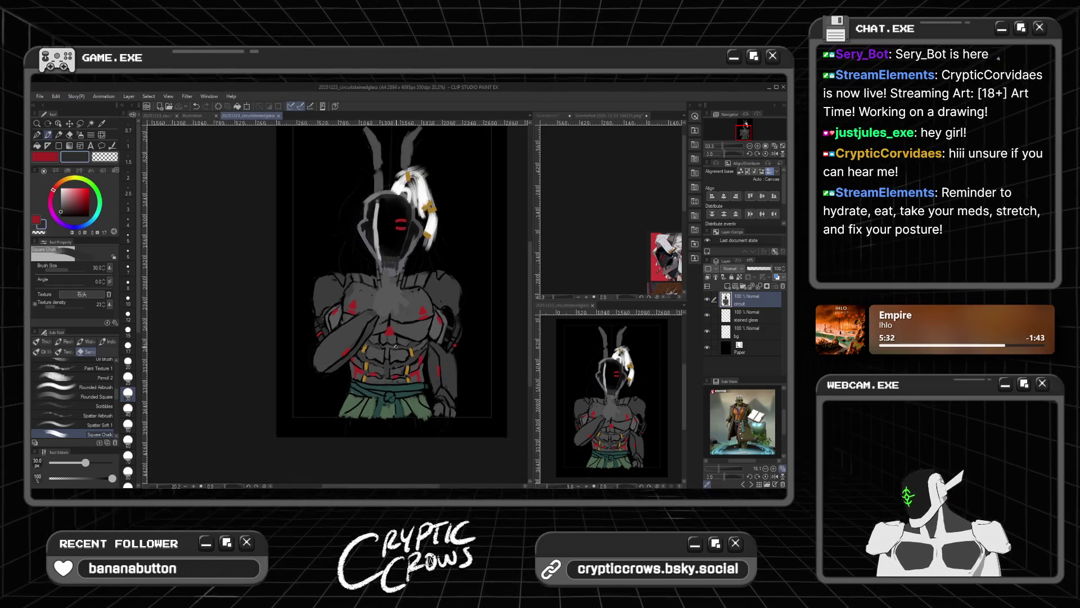
scroll(396, 347, up, 4)
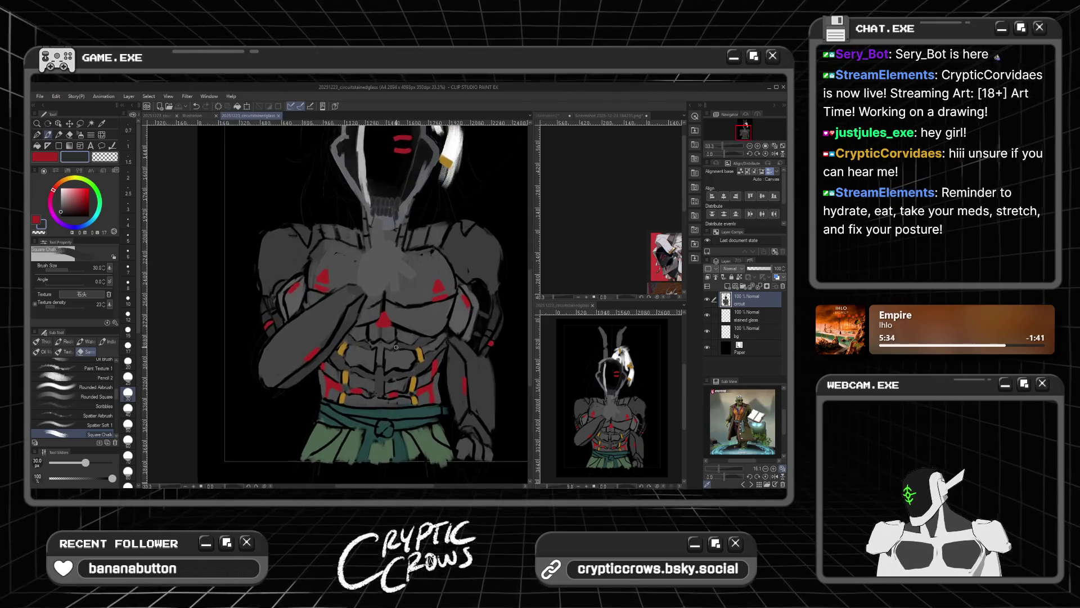
key(bracketleft)
key(bracketleft)
key(bracketleft)
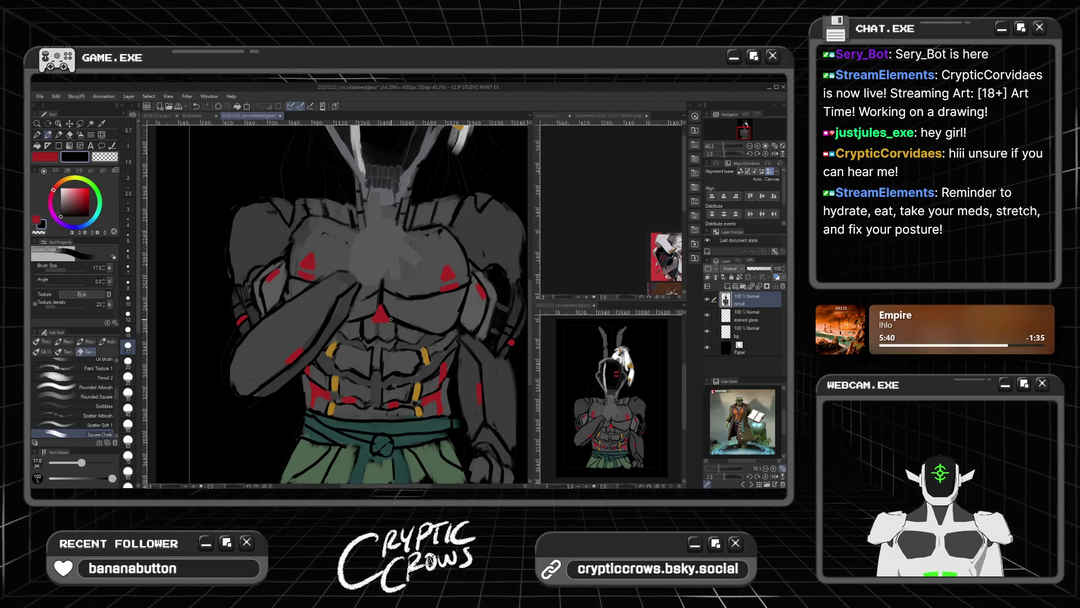
drag(388, 318, 380, 308)
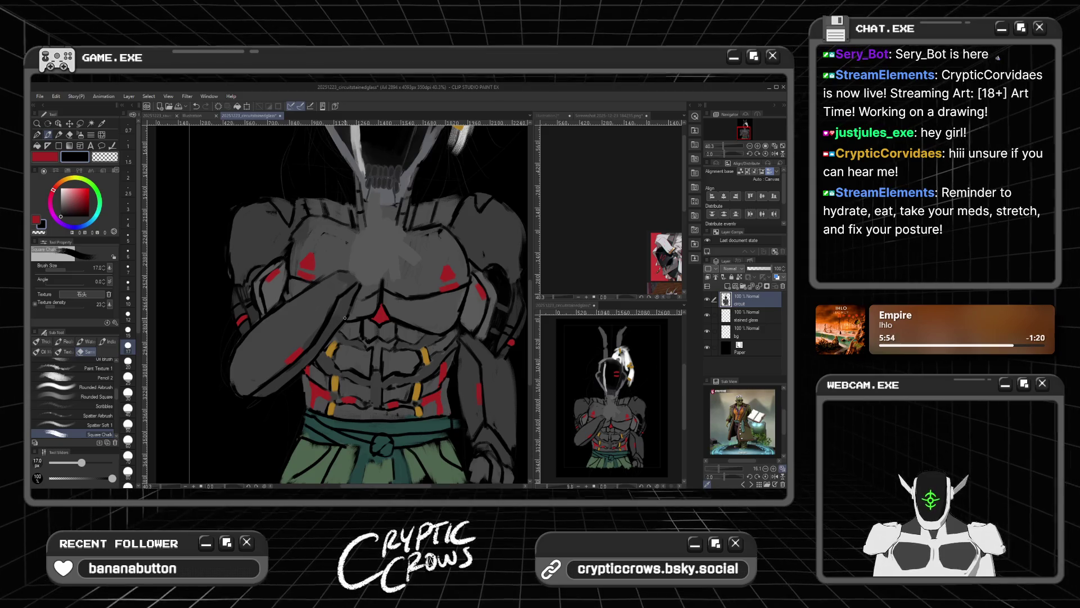
scroll(345, 318, down, 5)
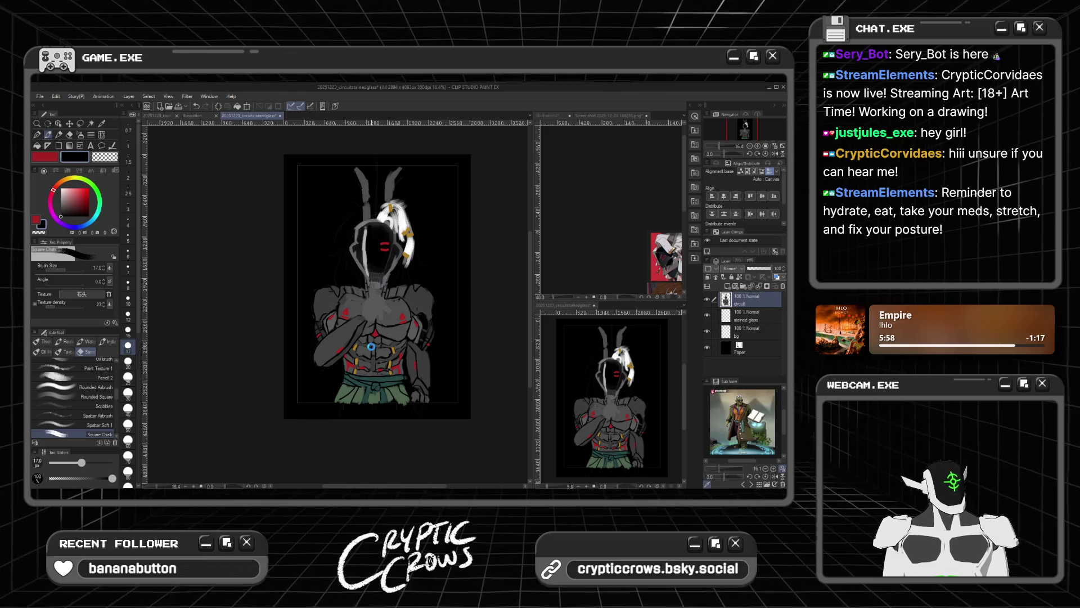
scroll(371, 337, up, 3)
scroll(372, 322, up, 1)
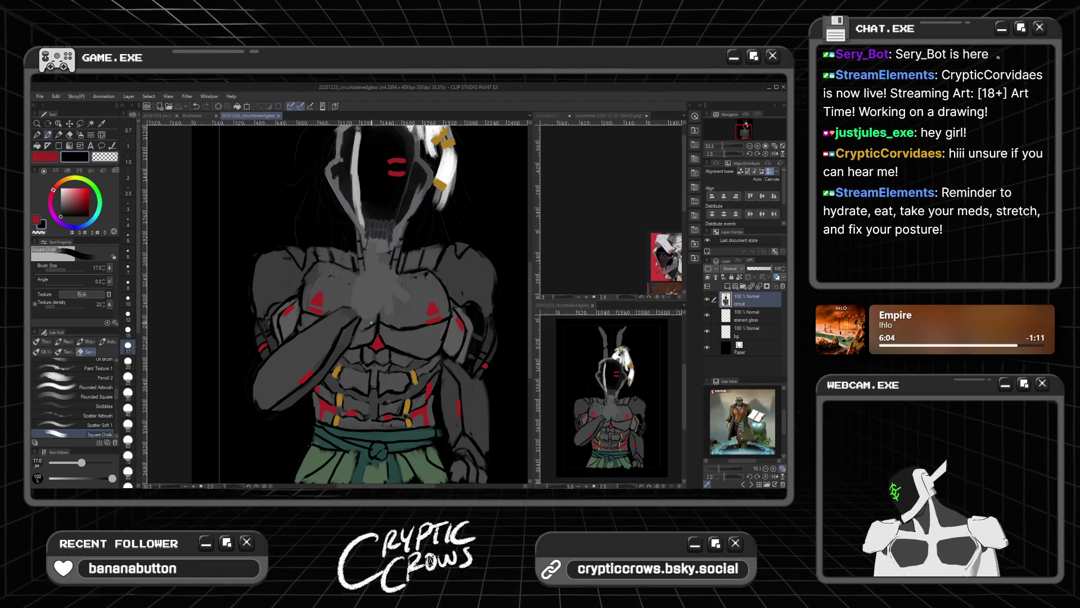
click(386, 451)
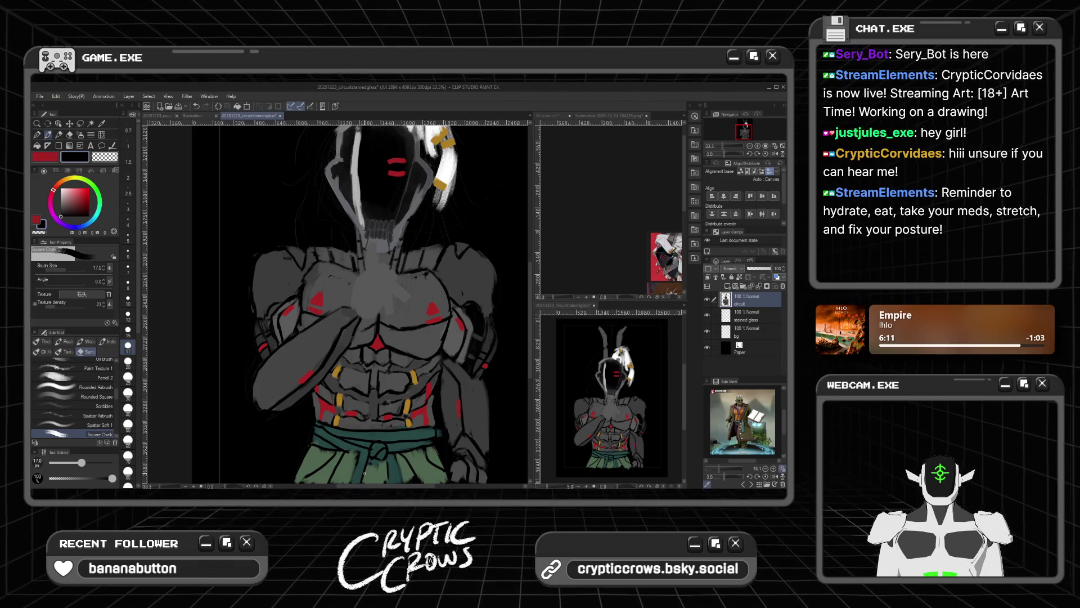
scroll(337, 367, down, 5)
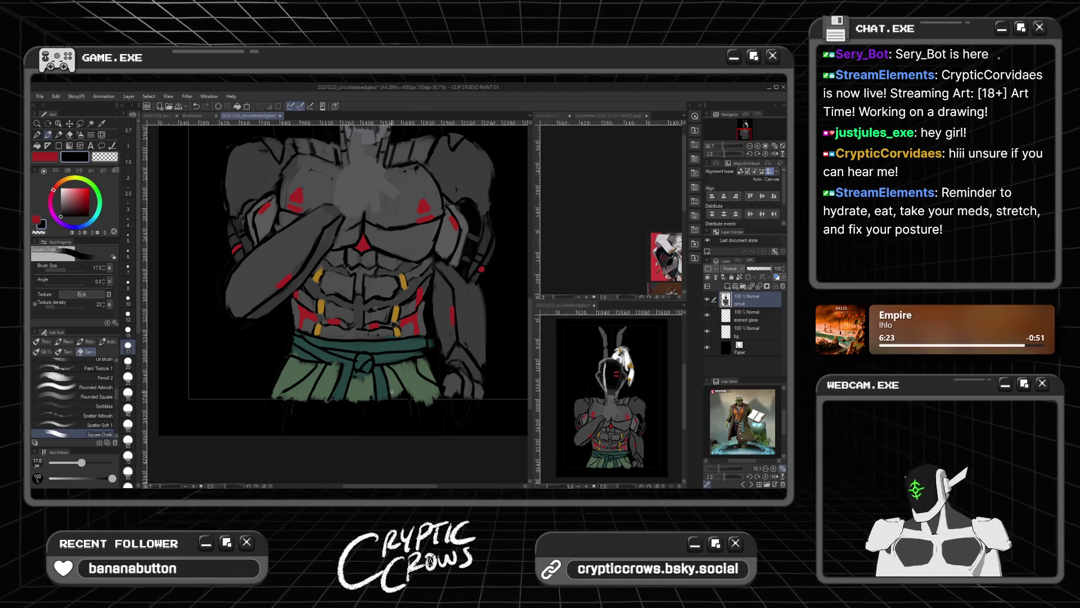
scroll(392, 392, down, 4)
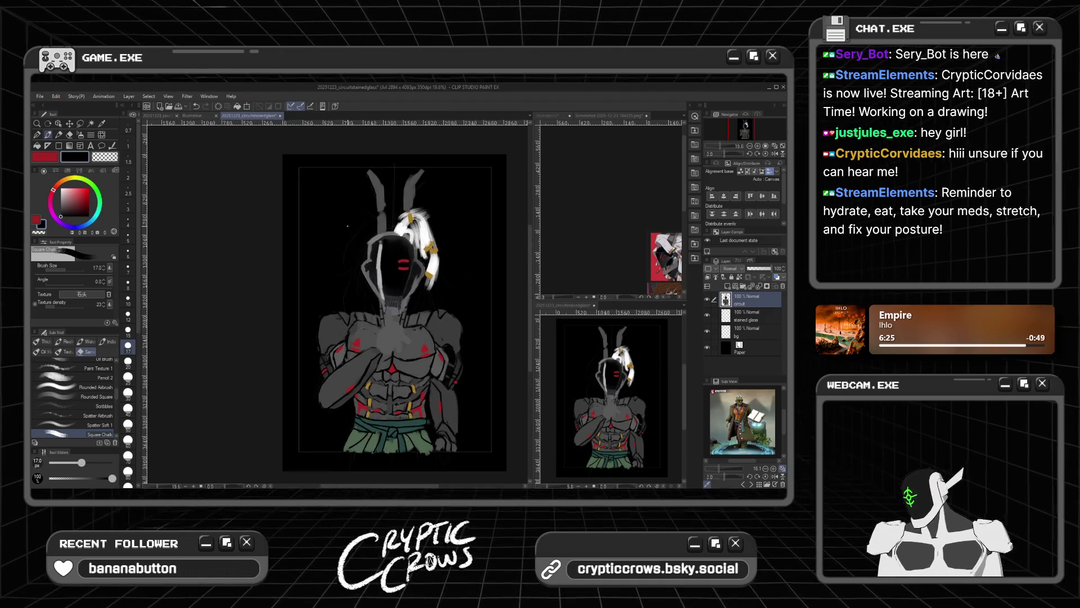
scroll(346, 225, up, 4)
scroll(353, 332, down, 1)
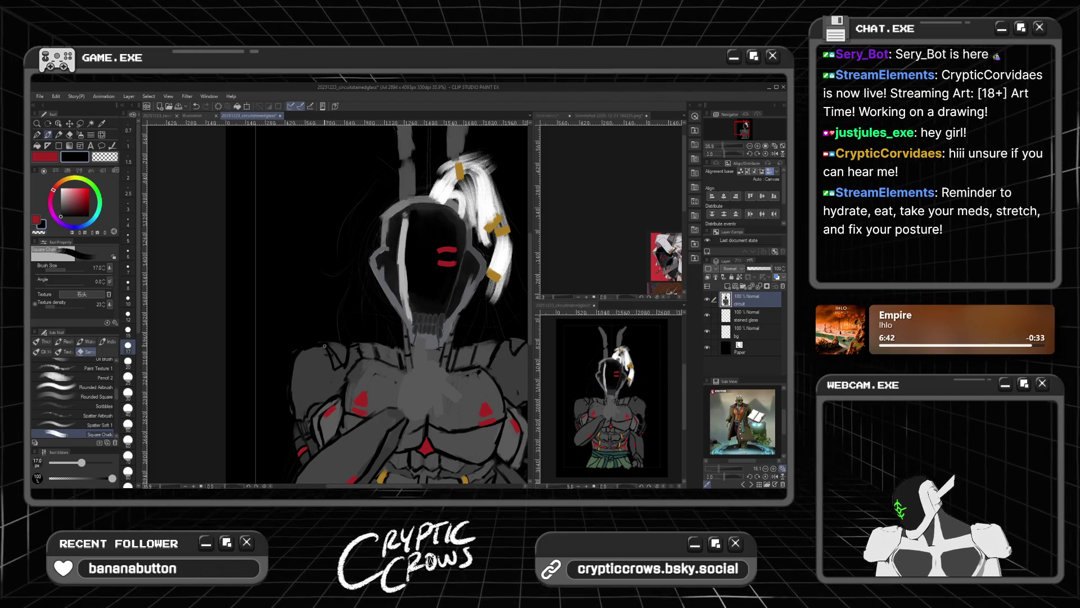
Step: Eyedrop the shoulder's grey, then return to black for the head and chest
alt+click(330, 353)
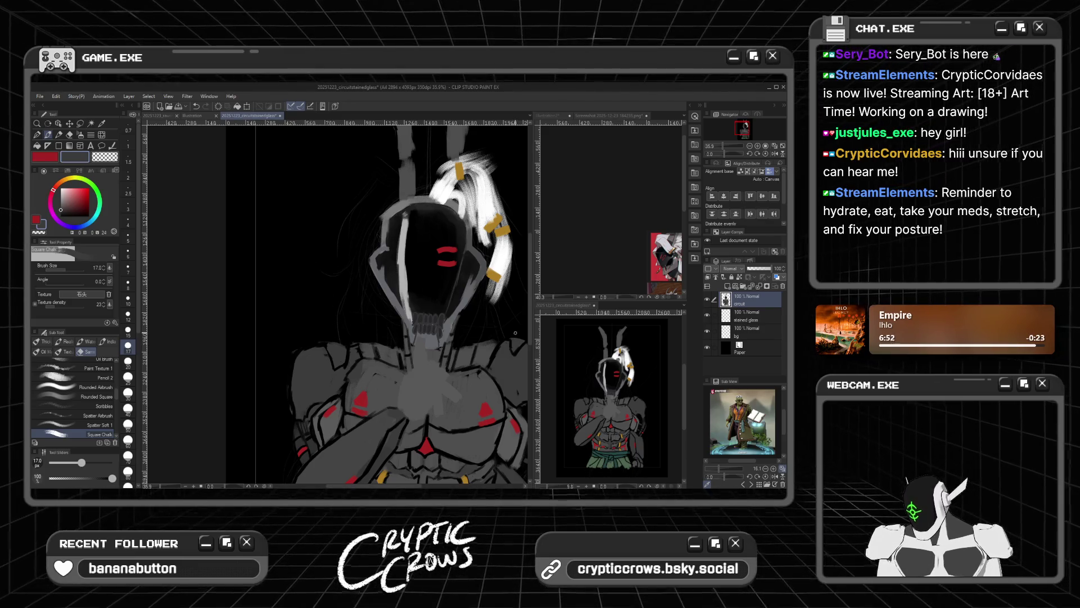
scroll(418, 380, down, 1)
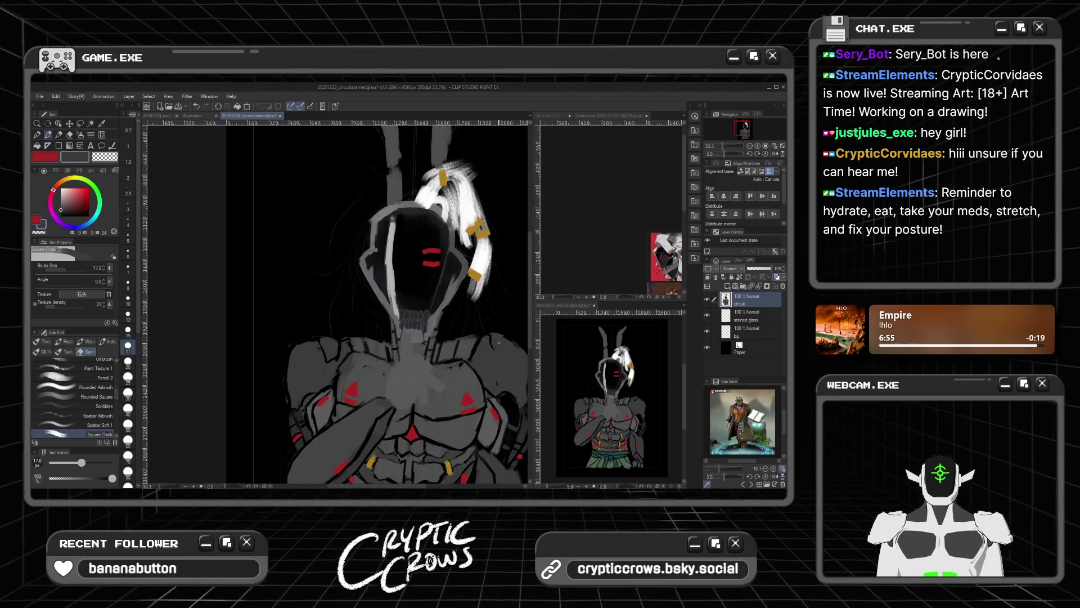
alt+click(499, 339)
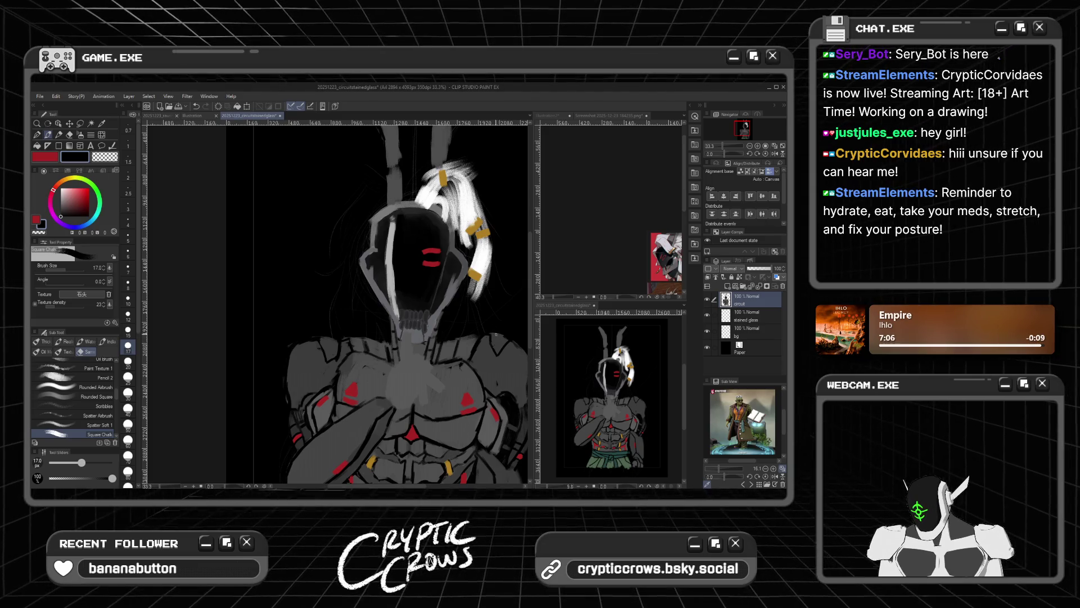
scroll(464, 348, down, 2)
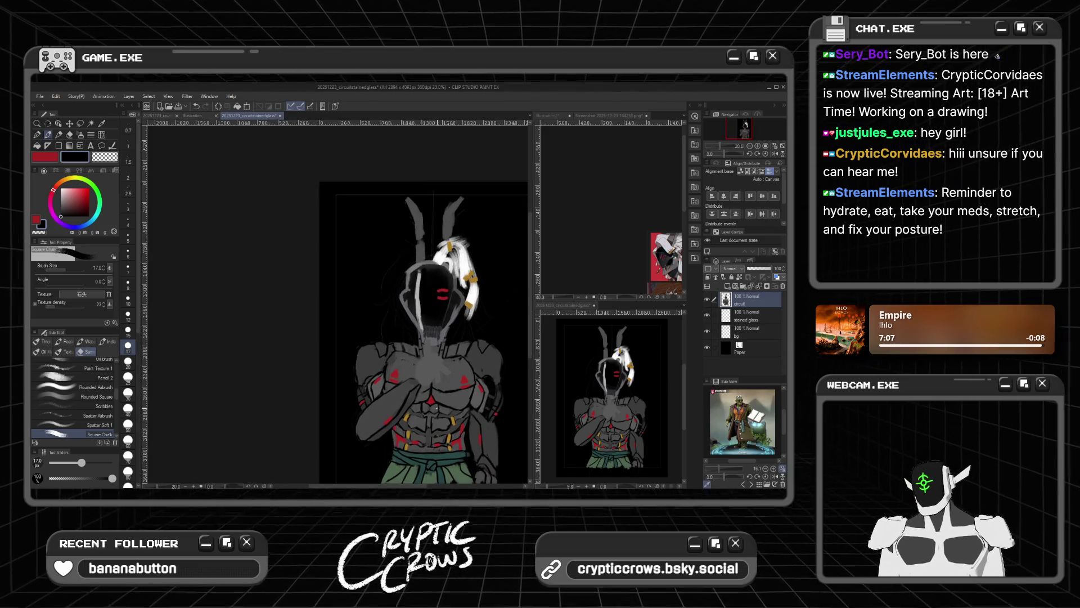
scroll(436, 407, down, 1)
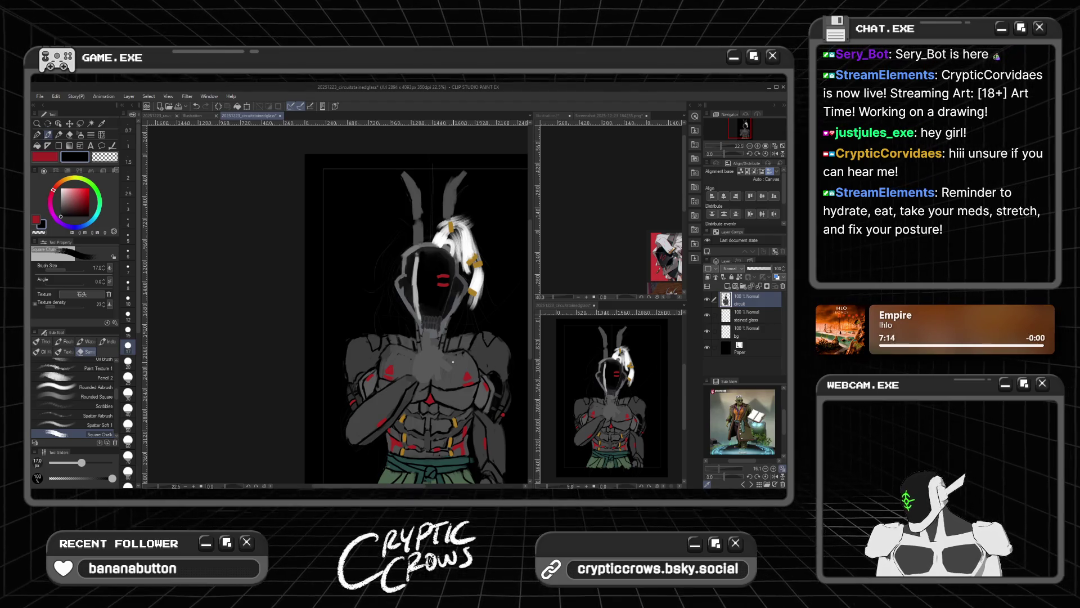
scroll(452, 361, down, 1)
scroll(442, 407, up, 1)
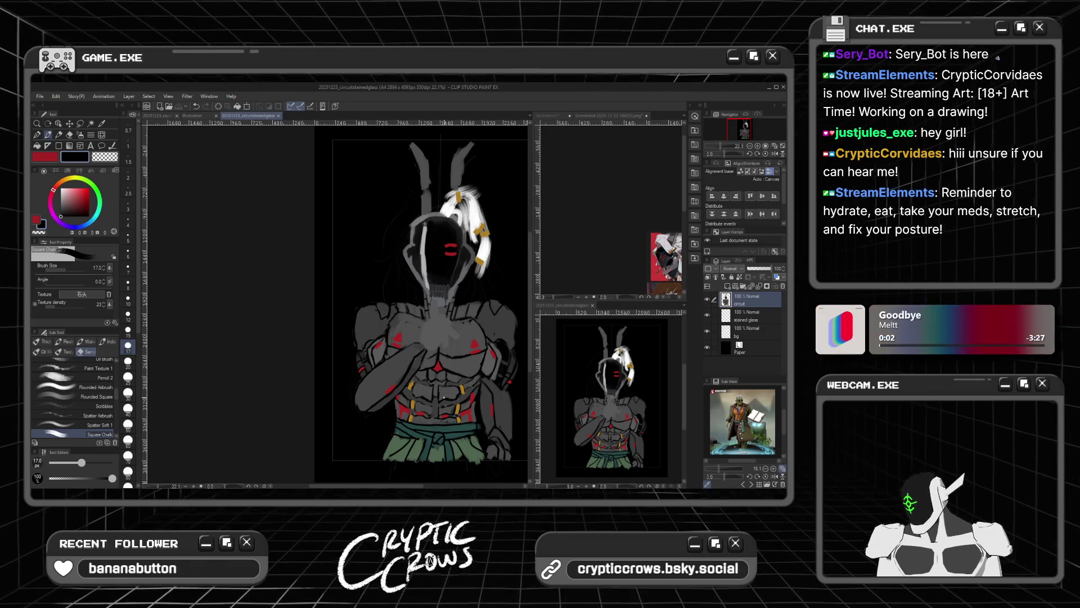
scroll(444, 397, up, 1)
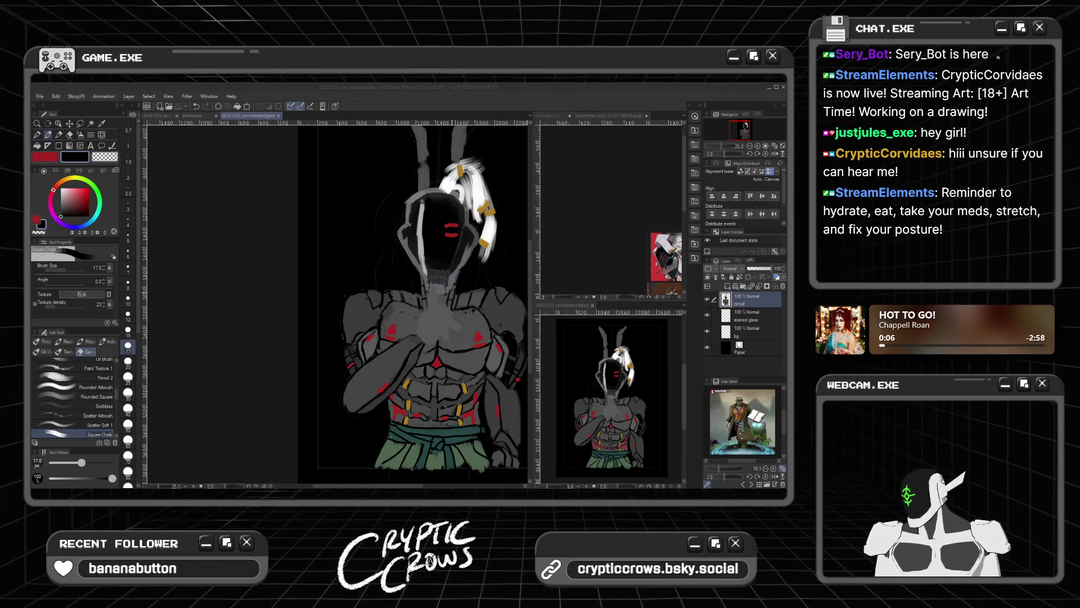
Step: Zoom in and paint the raised hand with its lifted index finger in black, then switch to the Screenshot document
key(ctrl+plus)
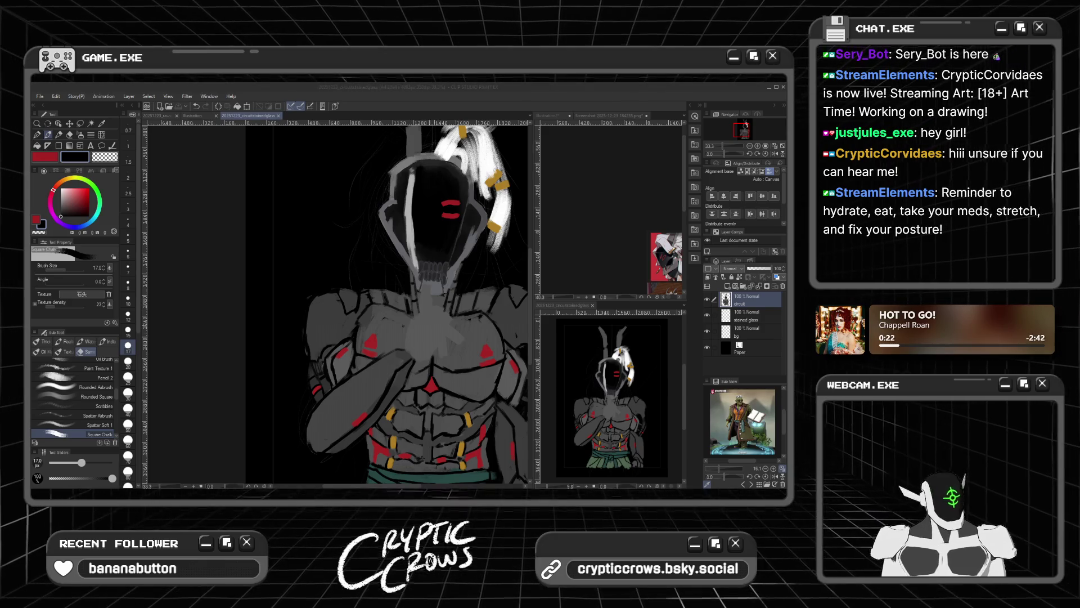
click(406, 344)
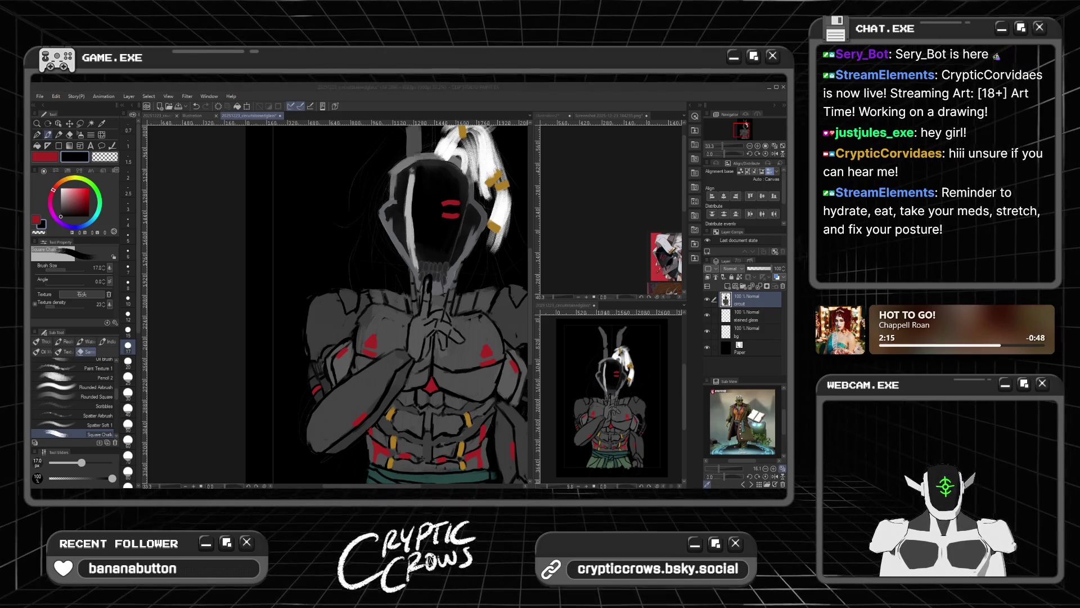
click(610, 115)
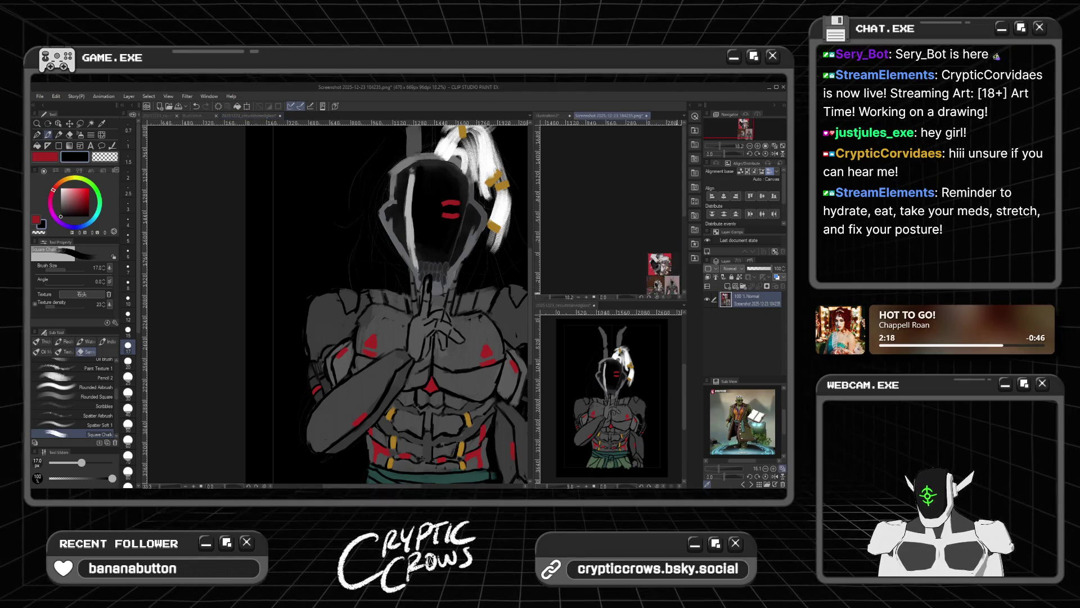
Step: Zoom onto the armoured reference figure, eyedrop its grey, and return to the main painting
scroll(676, 291, up, 5)
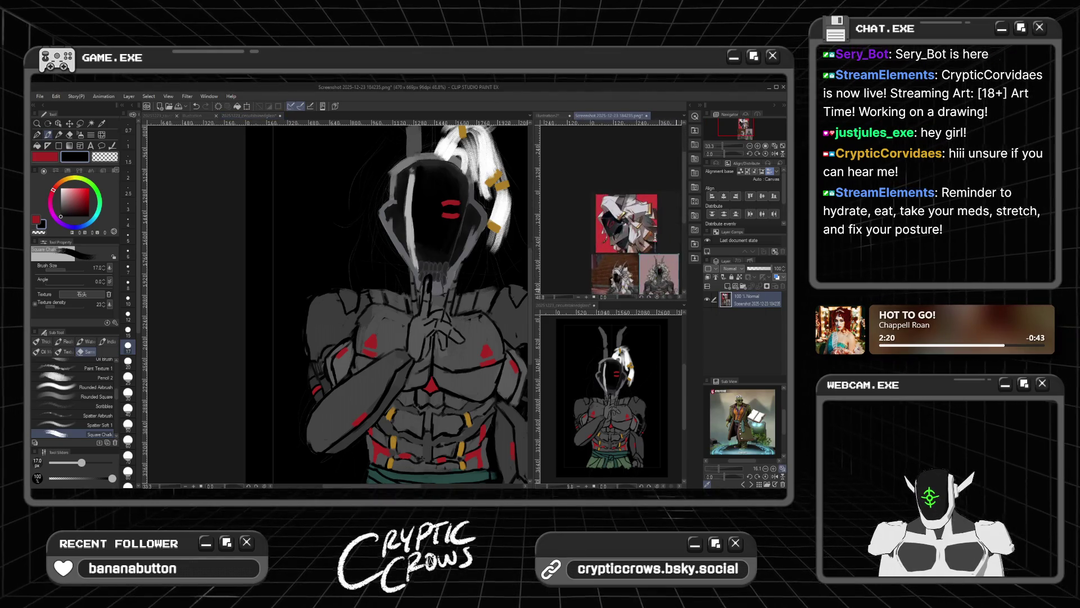
scroll(680, 217, up, 1)
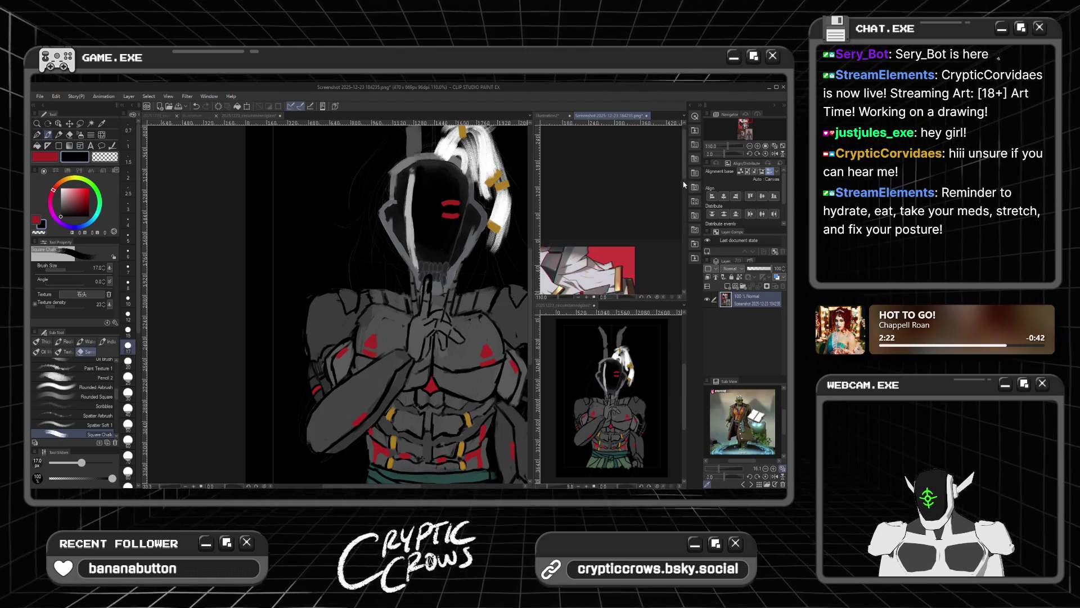
drag(684, 163, 684, 250)
scroll(630, 247, up, 5)
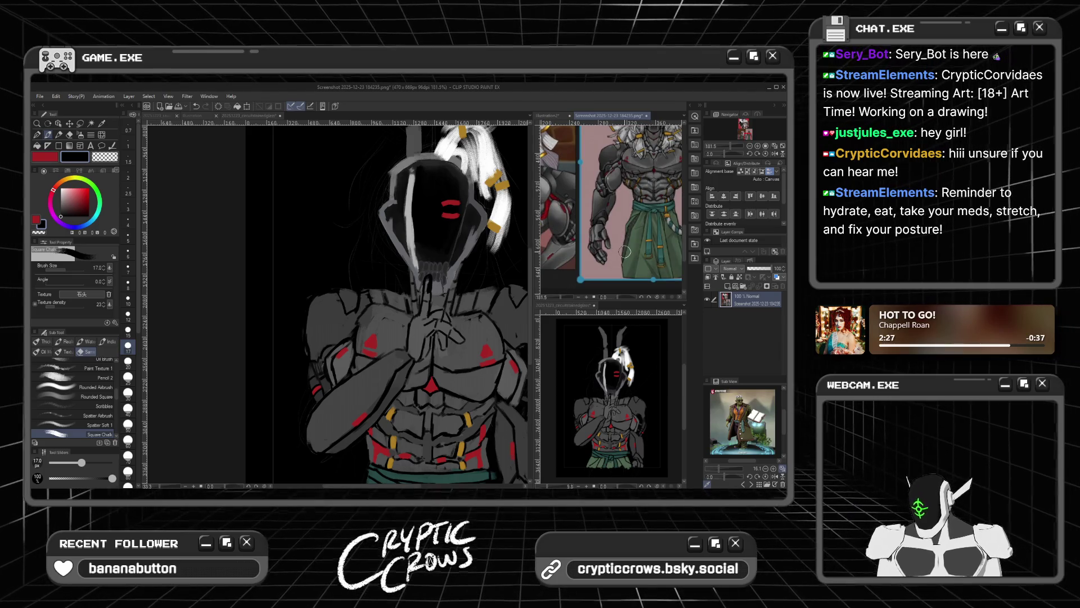
alt+click(595, 228)
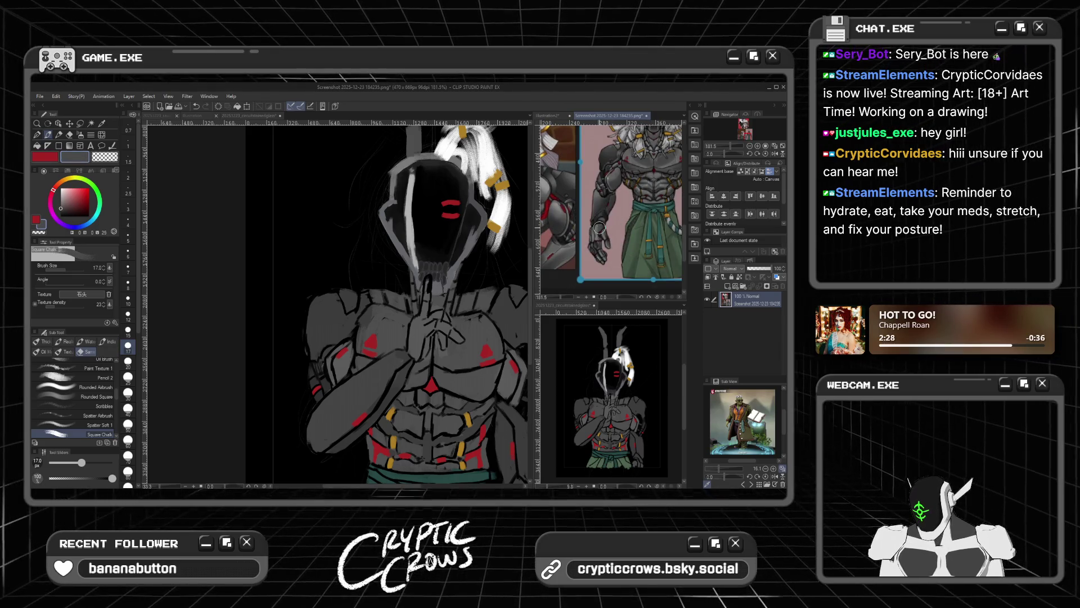
click(422, 329)
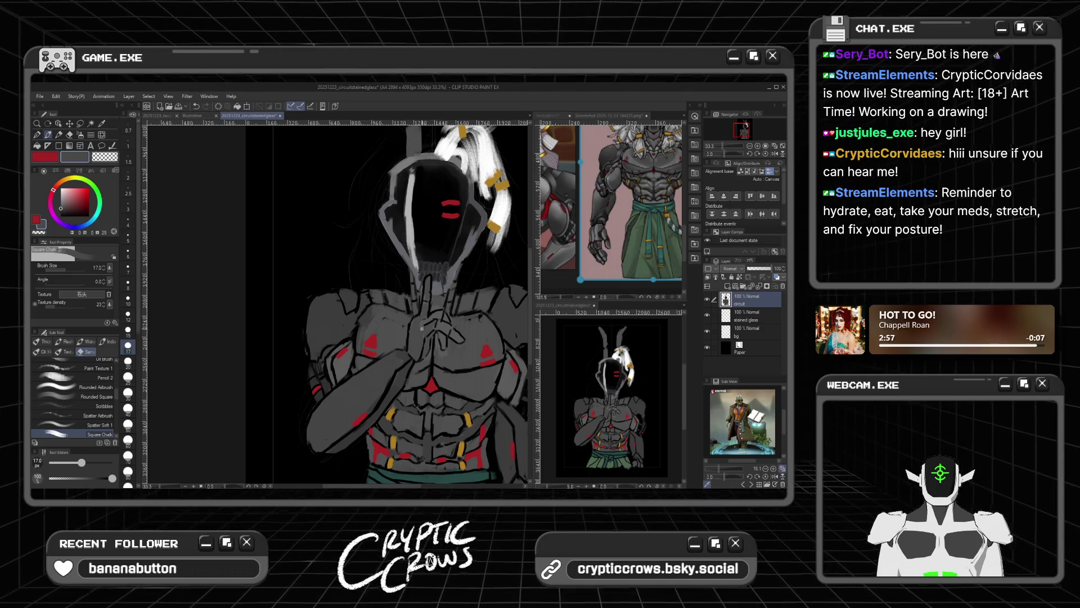
Step: Set the painting colour to black with brush size 15, after trying size 30, for the hand's line art
click(128, 392)
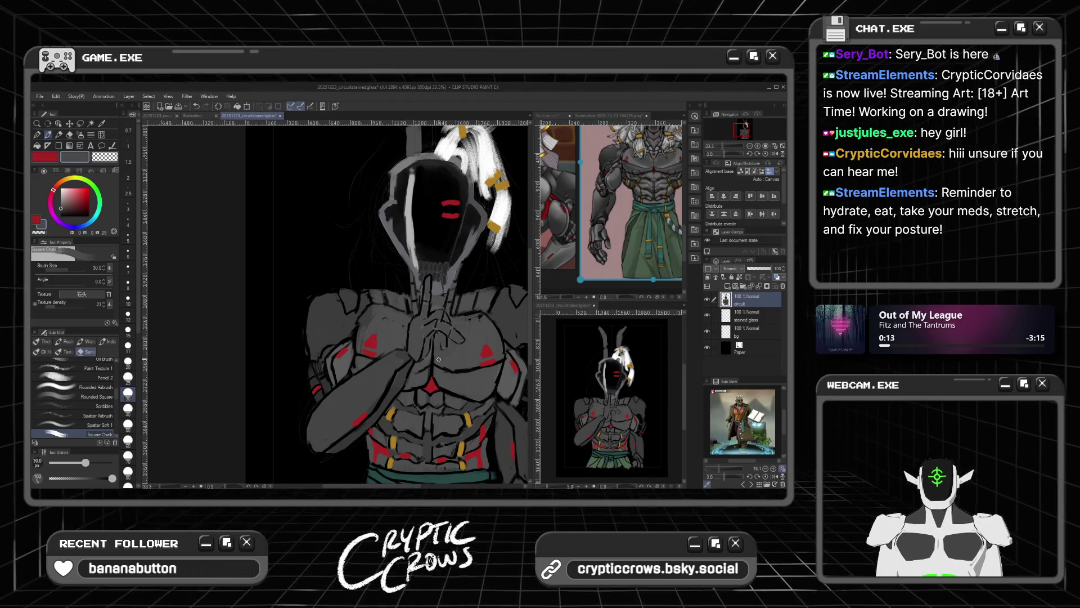
scroll(466, 370, down, 2)
scroll(466, 371, up, 3)
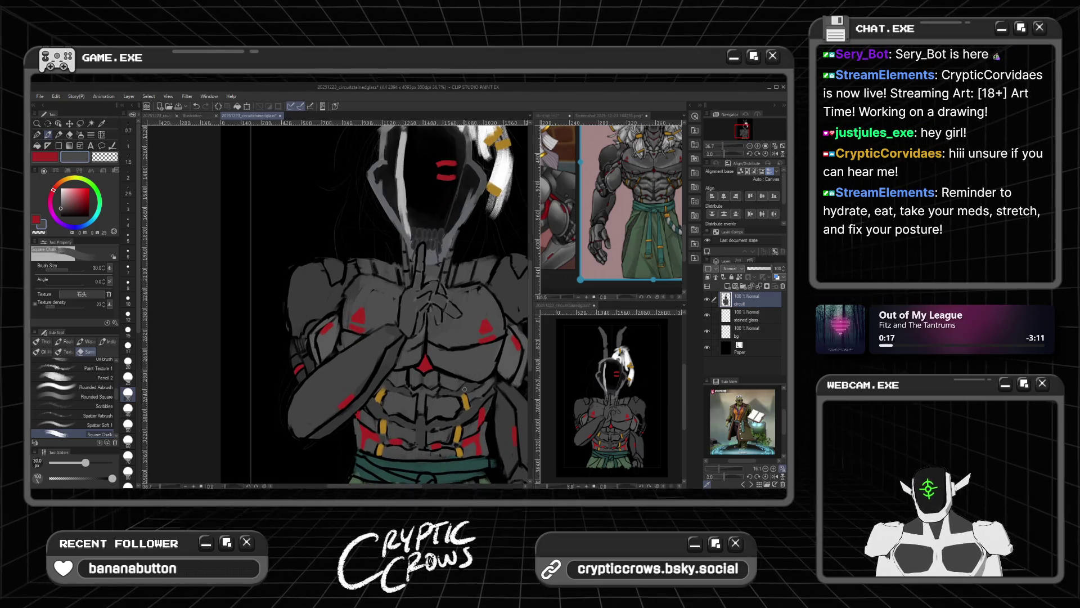
scroll(404, 333, up, 2)
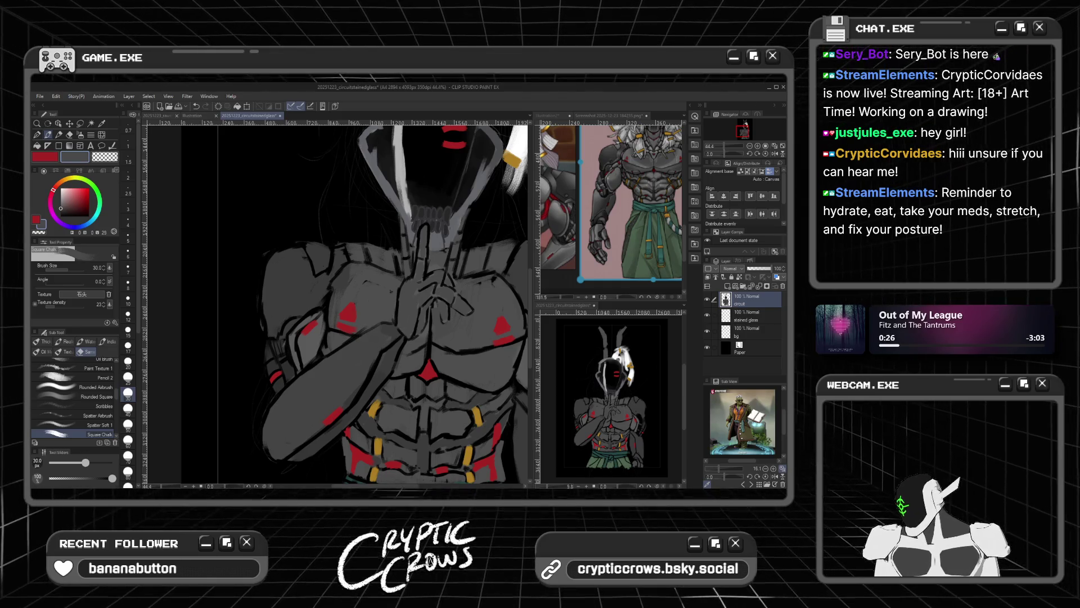
click(62, 213)
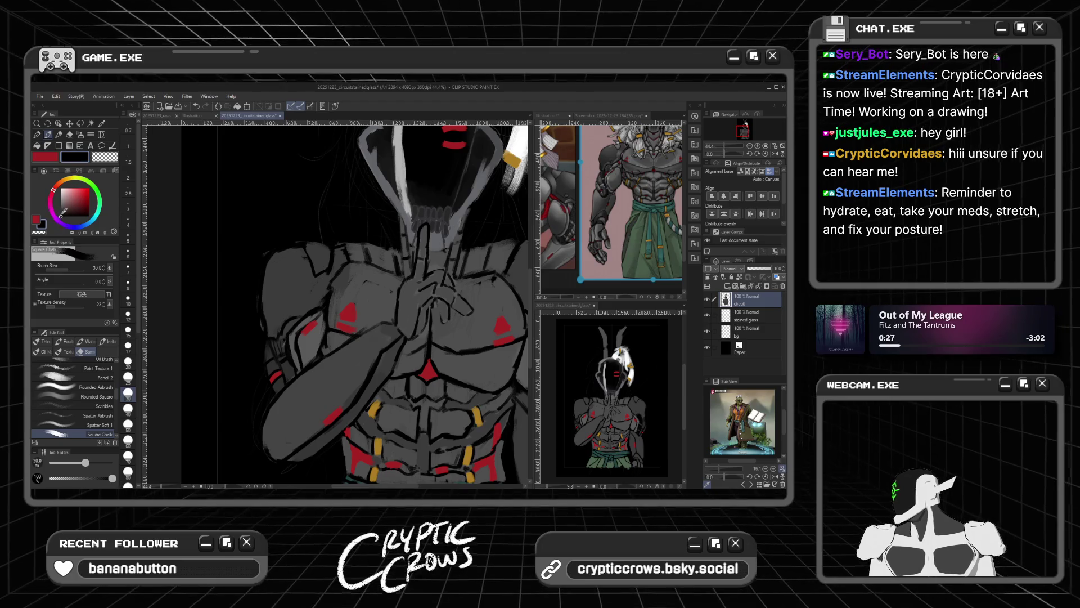
click(130, 327)
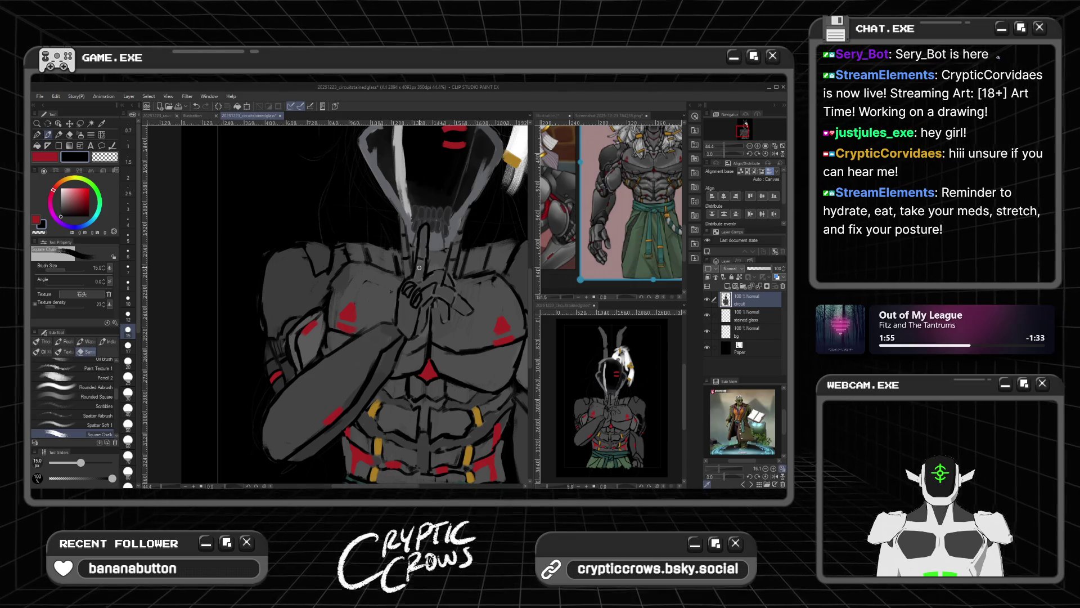
Step: Sample dark grey, then switch back to black and draw a short line on the raised hand
alt+click(418, 273)
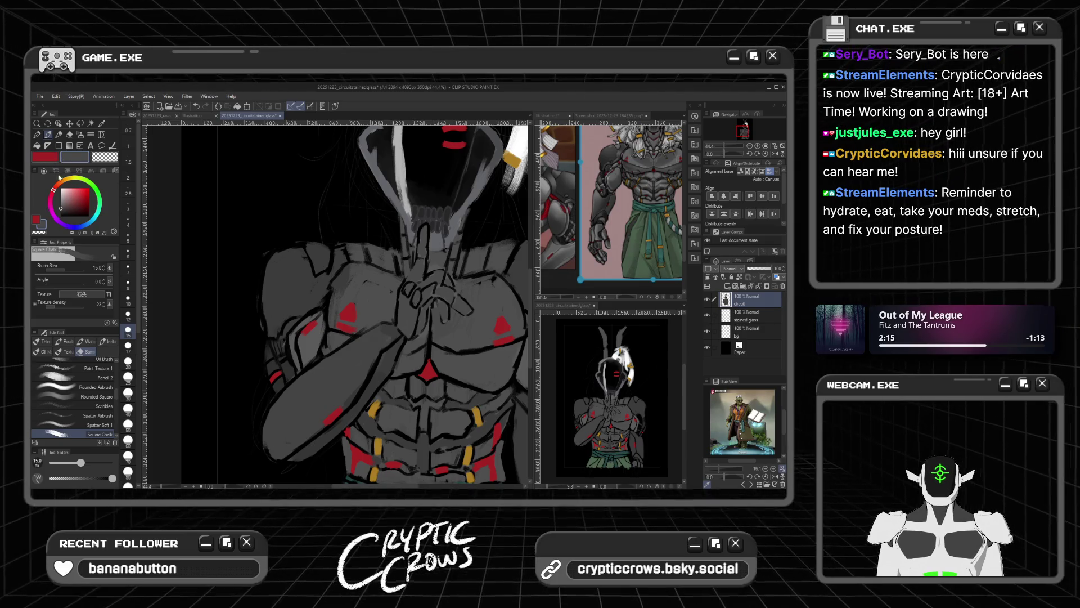
drag(62, 208, 61, 217)
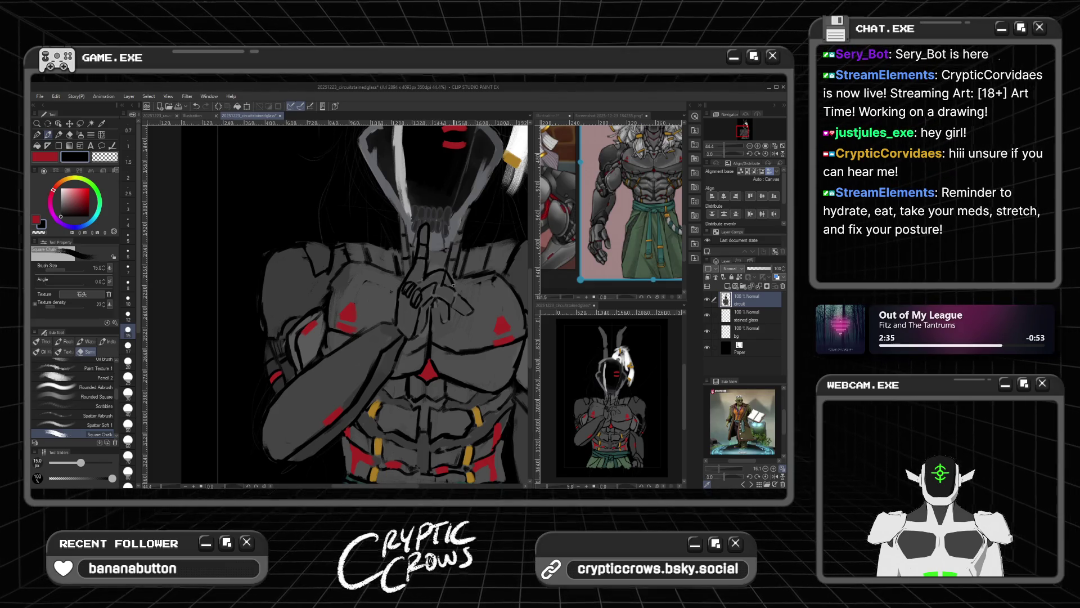
mouse_move(448, 302)
mouse_down()
mouse_move(448, 318)
mouse_move(436, 294)
mouse_up()
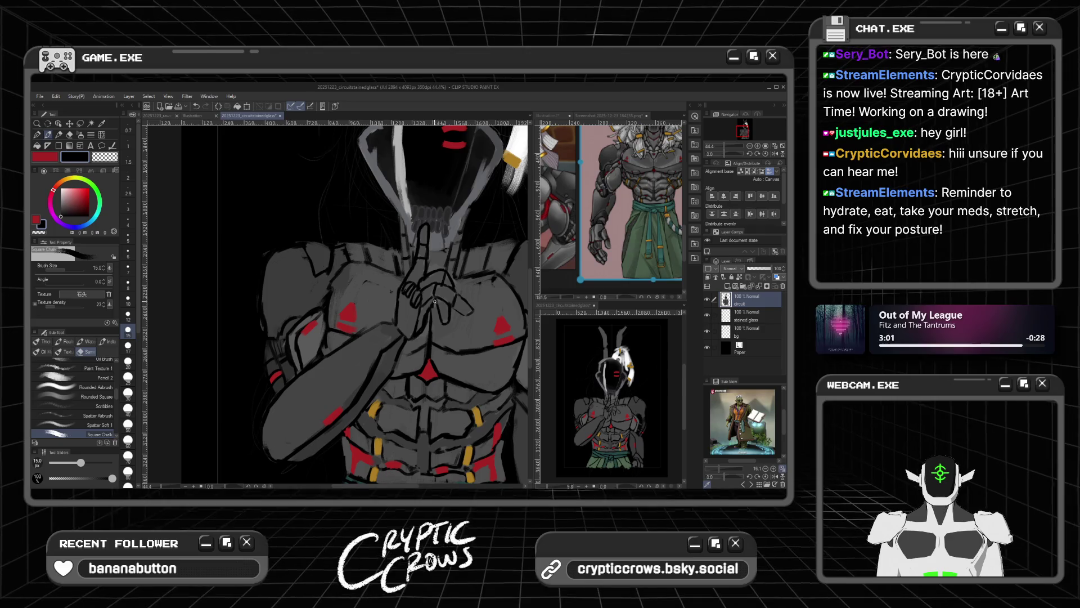
scroll(426, 318, down, 5)
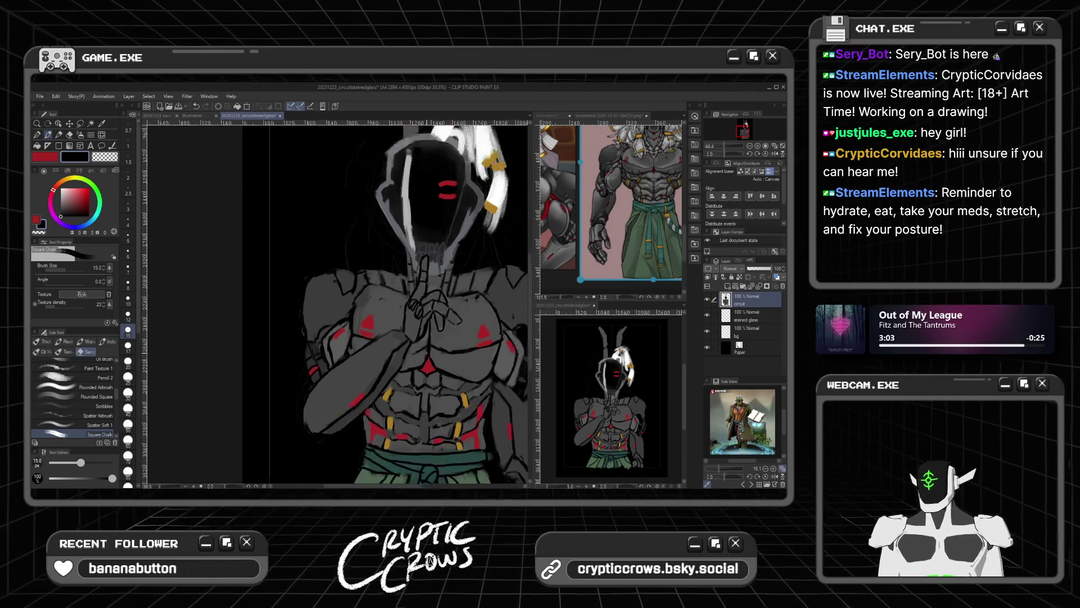
Step: Zoom out to check the whole figure, then add a small touch-up mark on the torso
scroll(340, 281, down, 2)
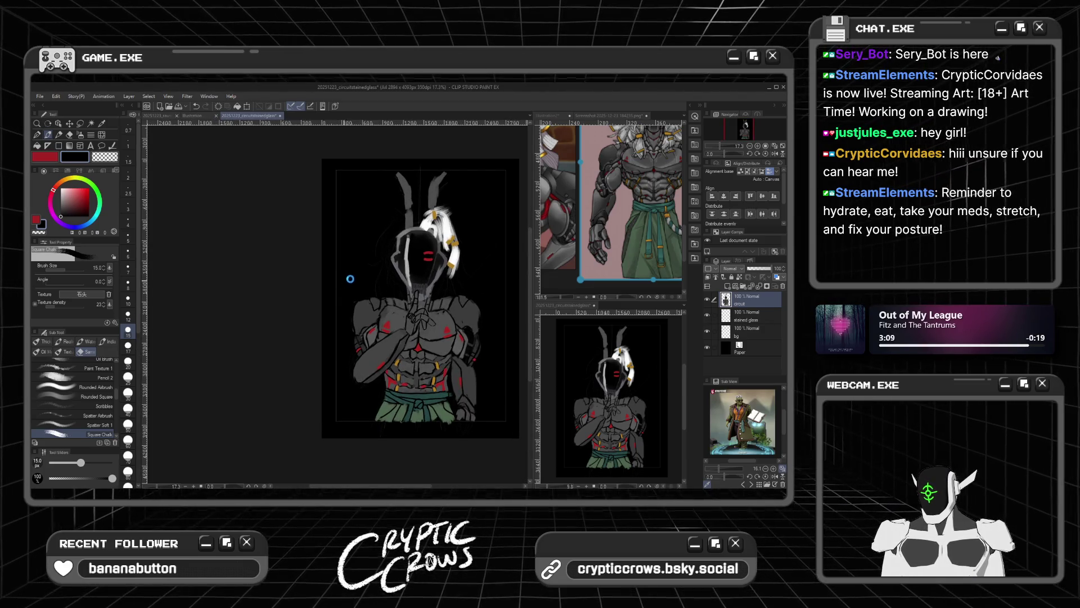
scroll(451, 418, up, 2)
scroll(451, 417, up, 1)
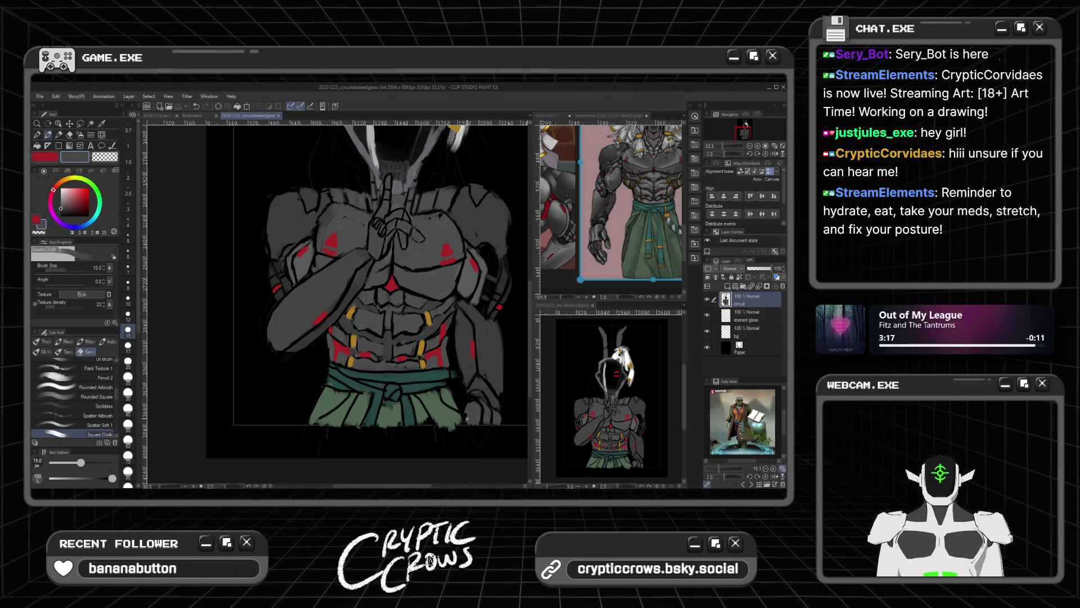
click(472, 425)
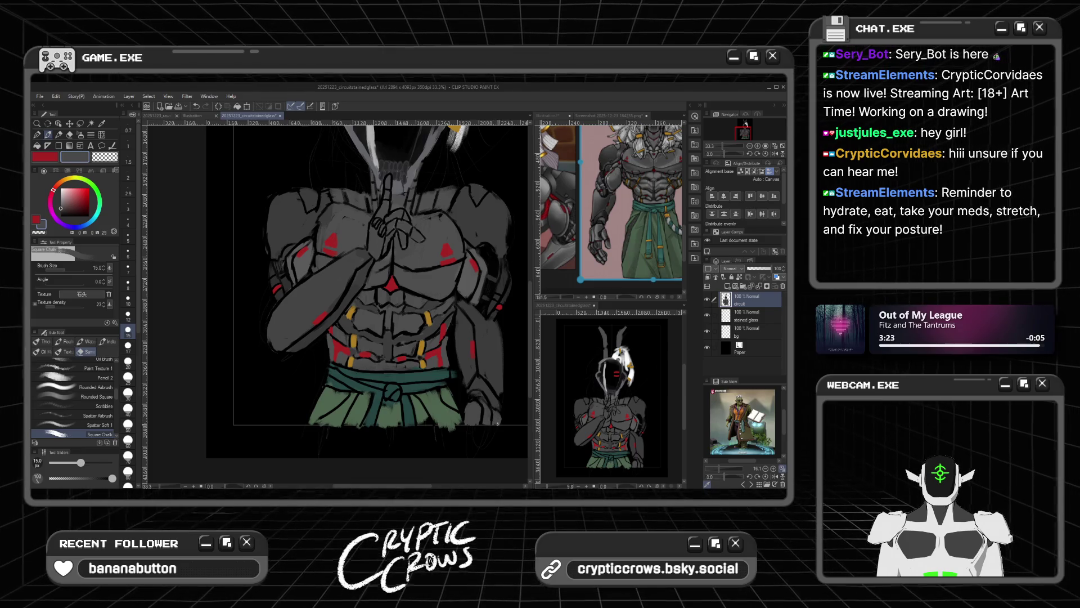
scroll(423, 379, down, 3)
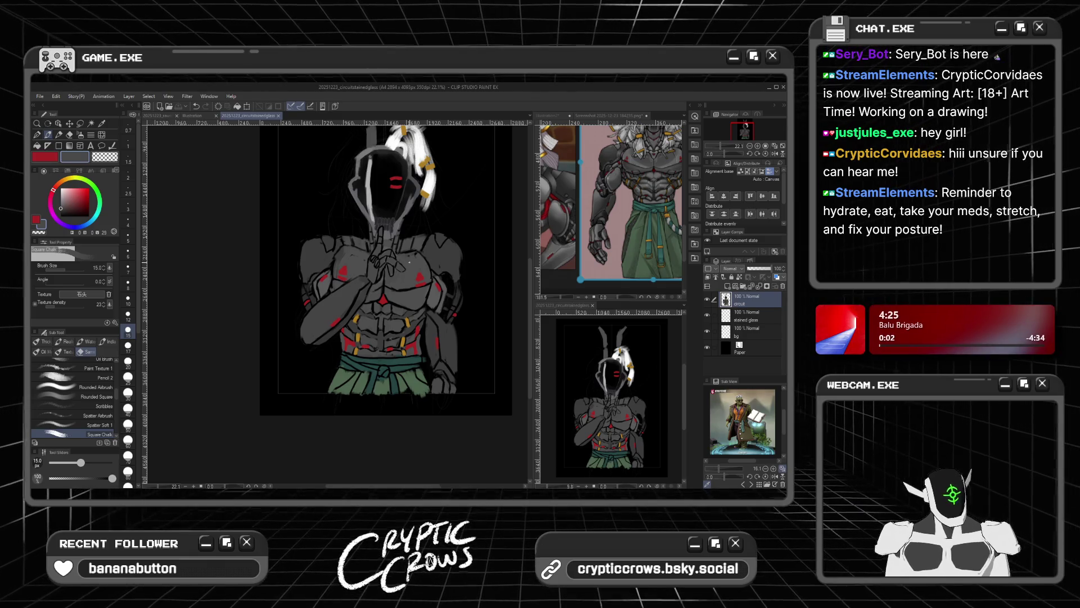
scroll(410, 263, up, 3)
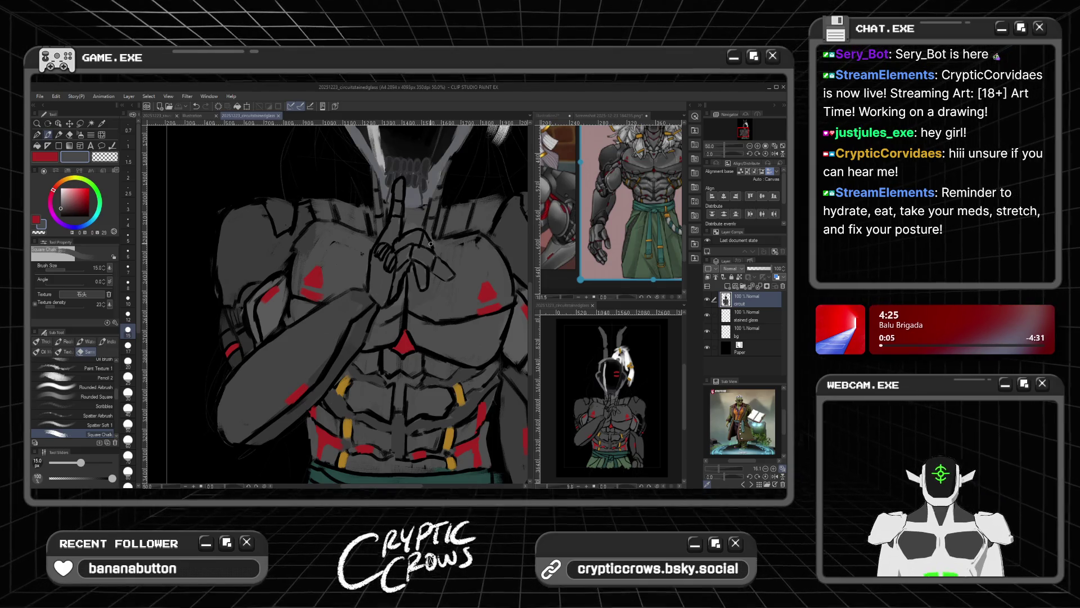
Step: Paint faint chest strokes, swapping main and sub colours between black, dark grey and mid-grey
drag(430, 243, 427, 224)
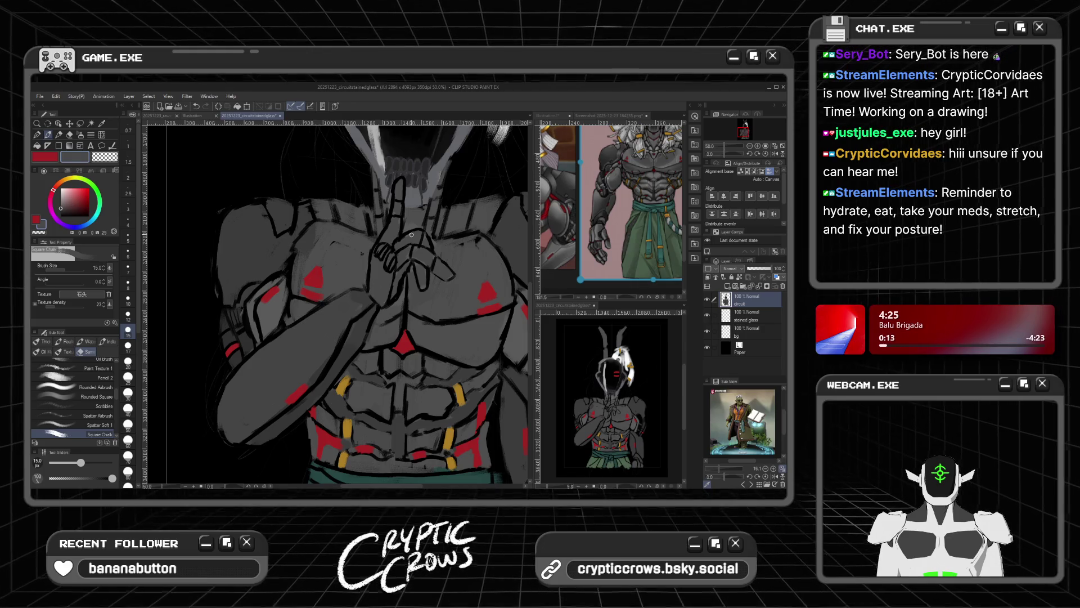
drag(70, 203, 61, 216)
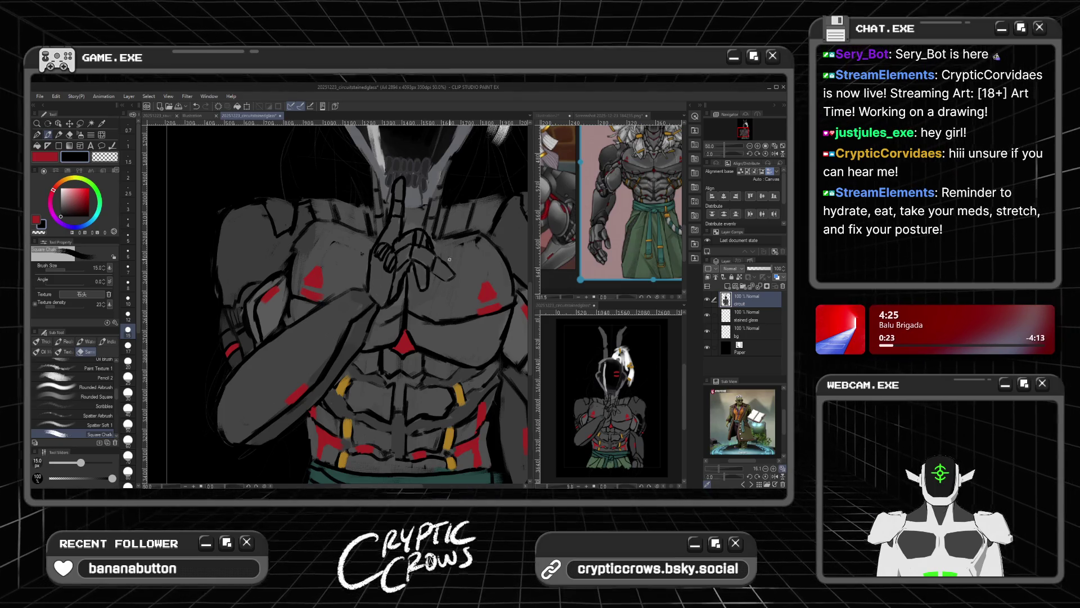
alt+click(423, 240)
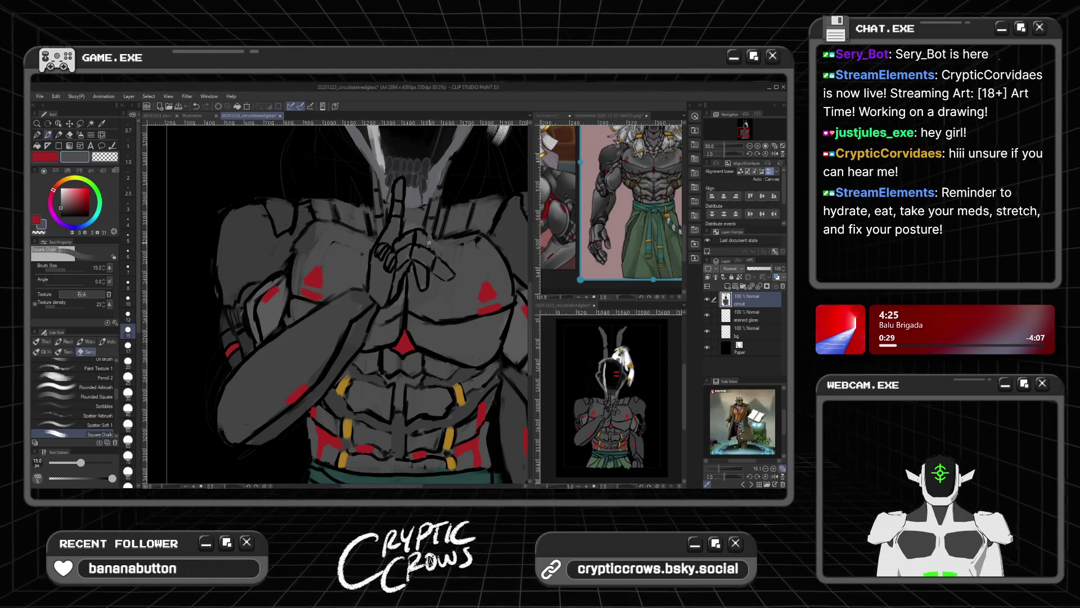
alt+click(424, 233)
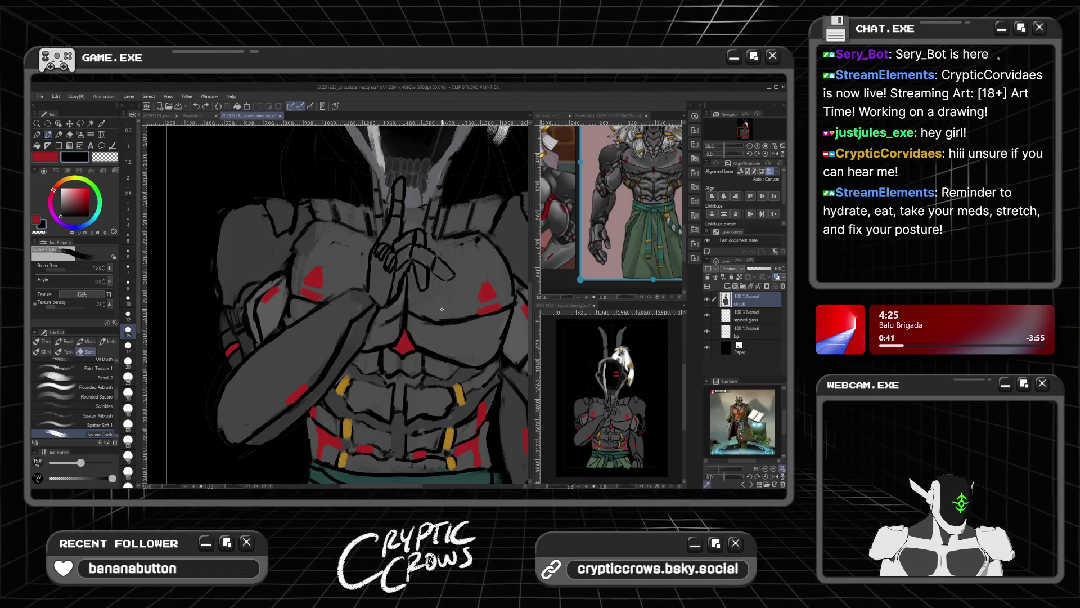
alt+click(420, 229)
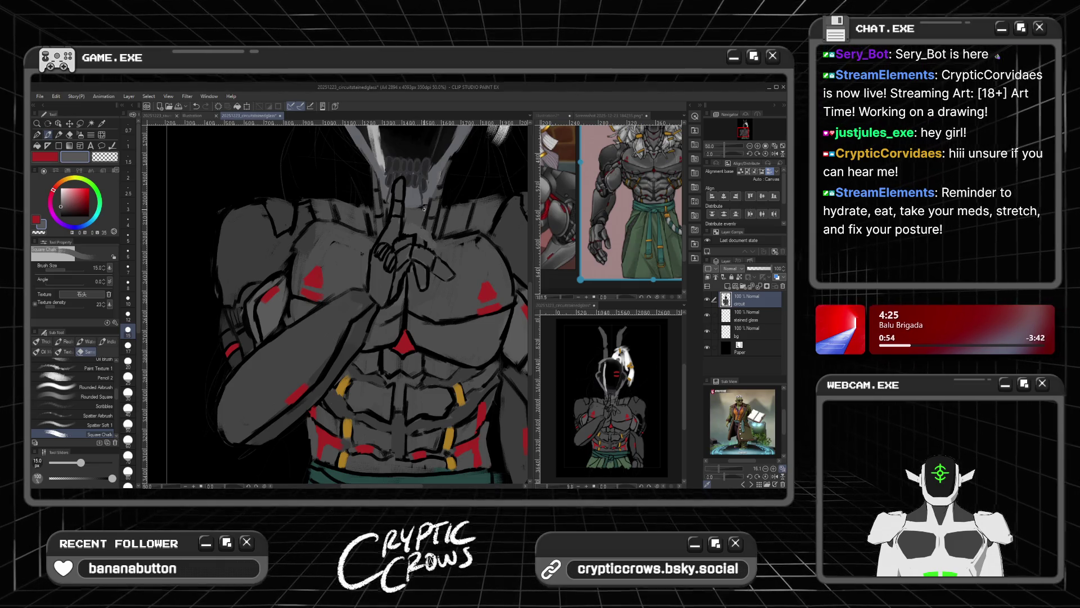
drag(61, 207, 78, 226)
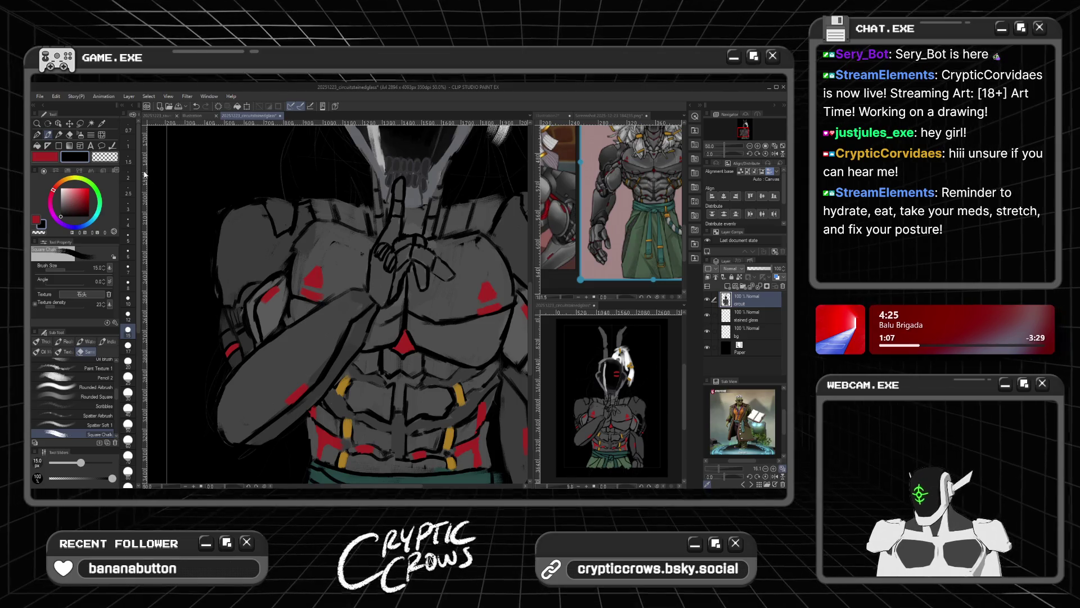
Step: Save the painting with Ctrl+S
scroll(144, 175, down, 3)
scroll(304, 190, down, 5)
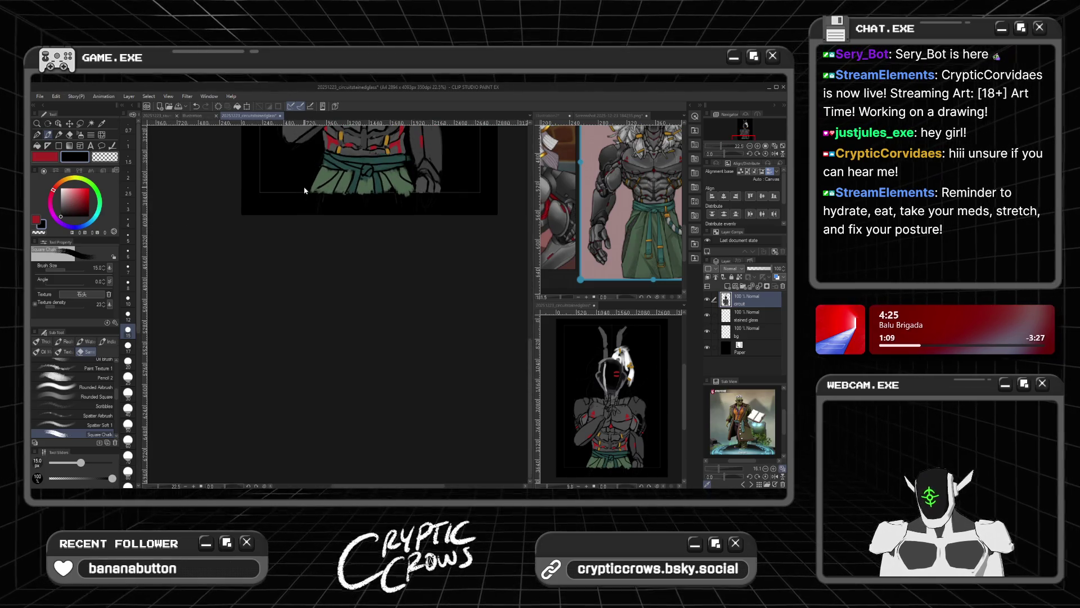
key(ctrl+s)
drag(529, 334, 535, 240)
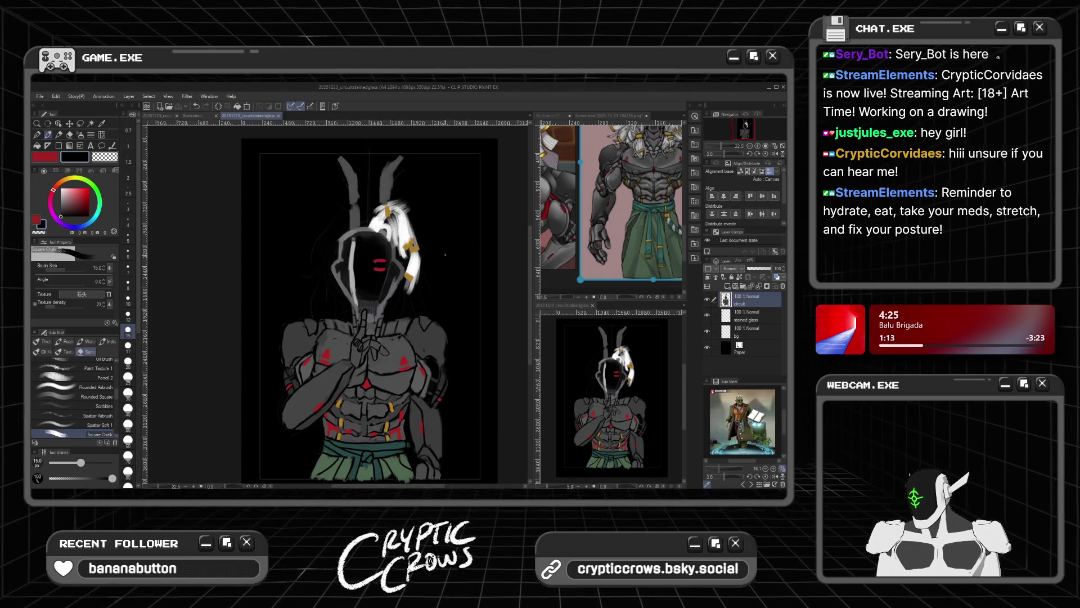
Step: Compare the painting against the reference screenshot document
scroll(431, 261, down, 2)
scroll(431, 261, up, 3)
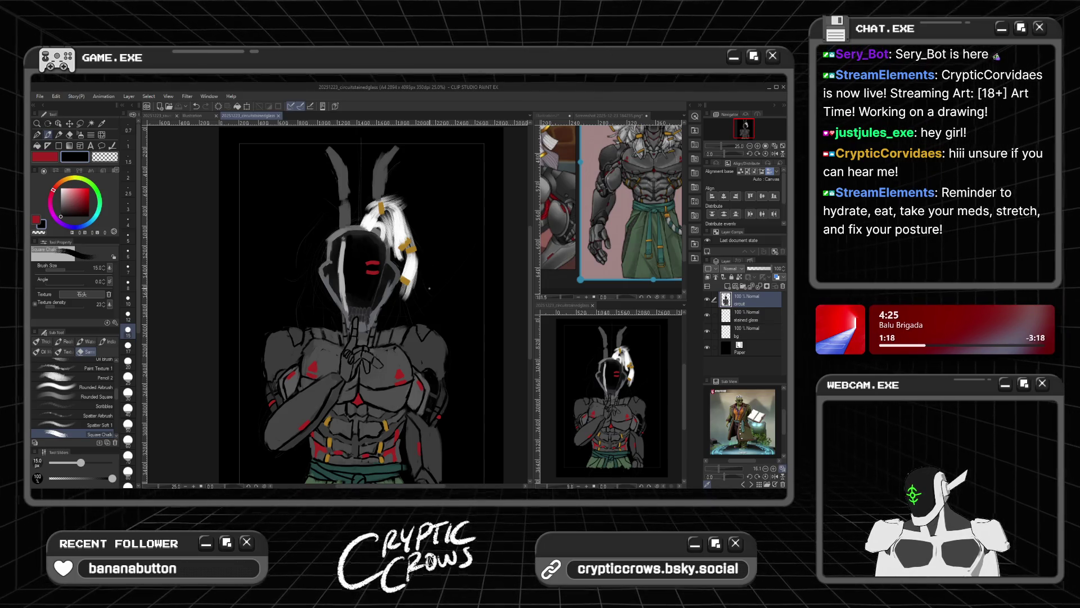
scroll(429, 288, up, 1)
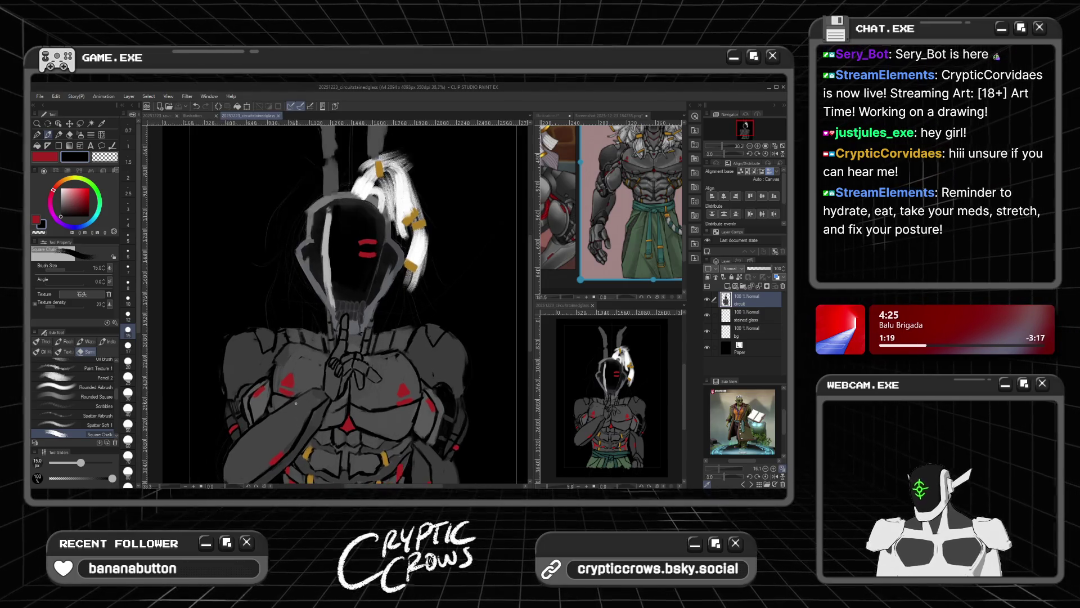
scroll(377, 373, up, 2)
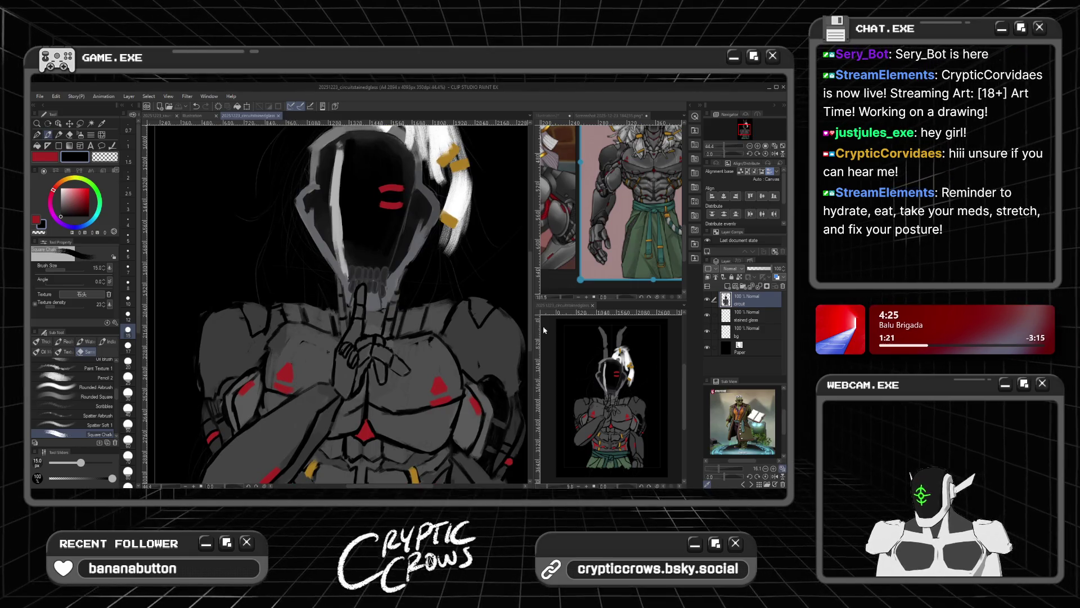
click(610, 115)
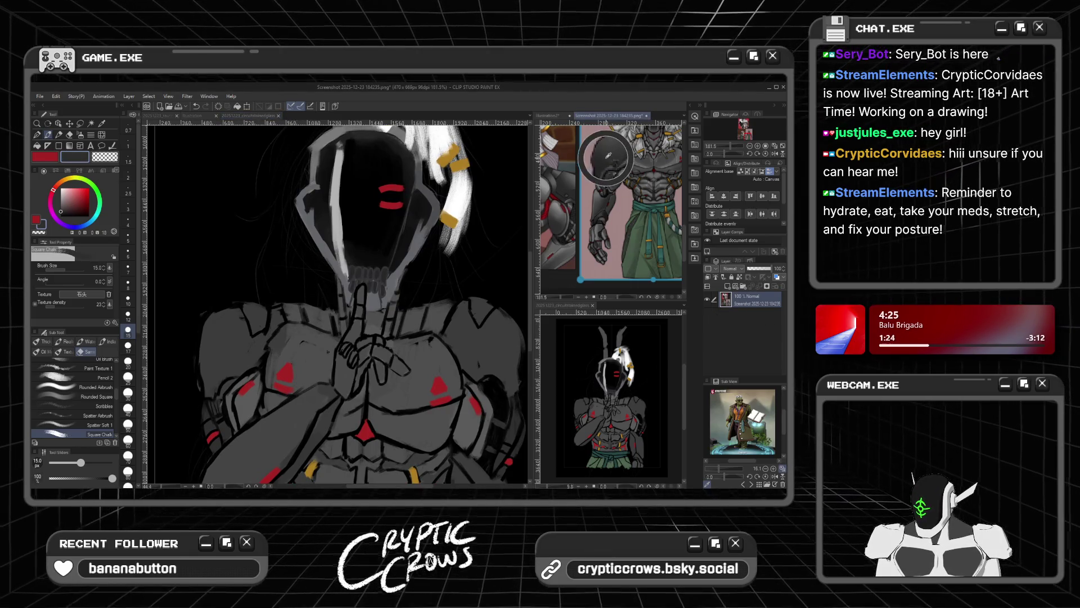
click(248, 115)
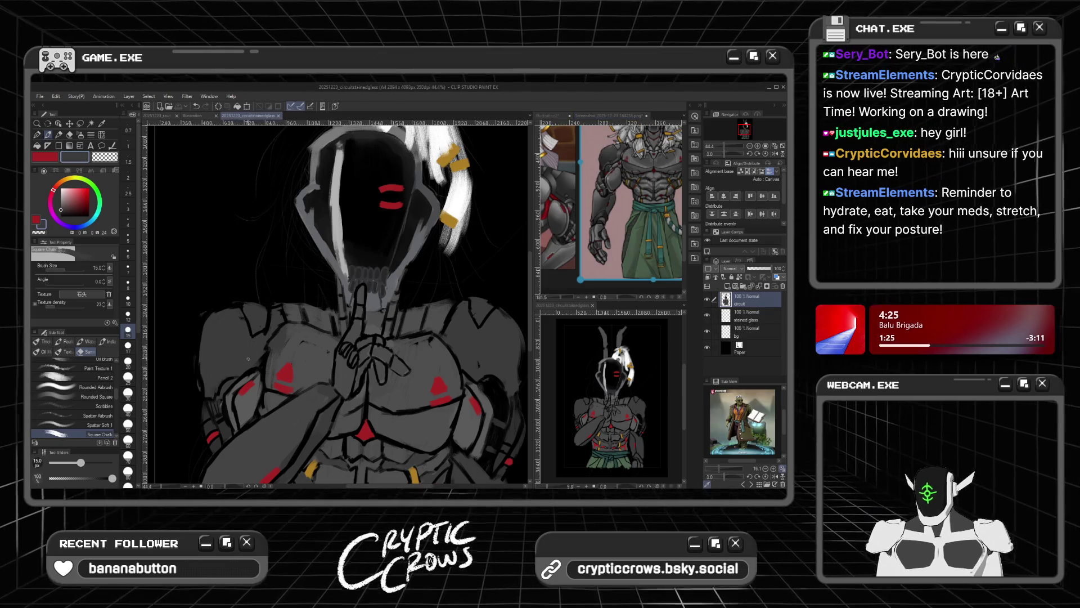
click(610, 115)
Step: Return to the main painting and set the brush size to 30
click(619, 144)
click(258, 327)
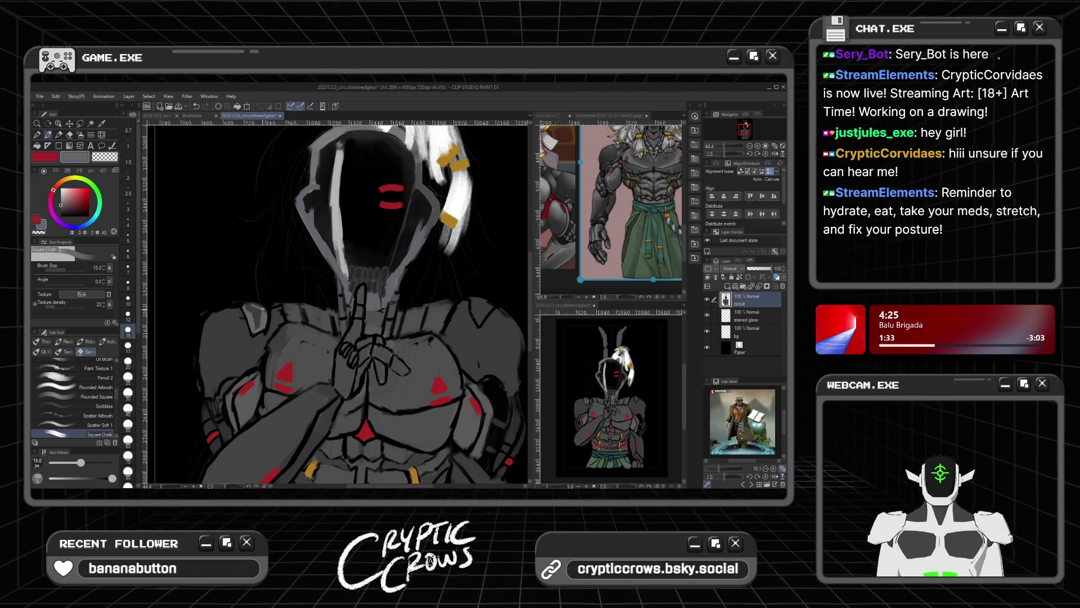
click(128, 392)
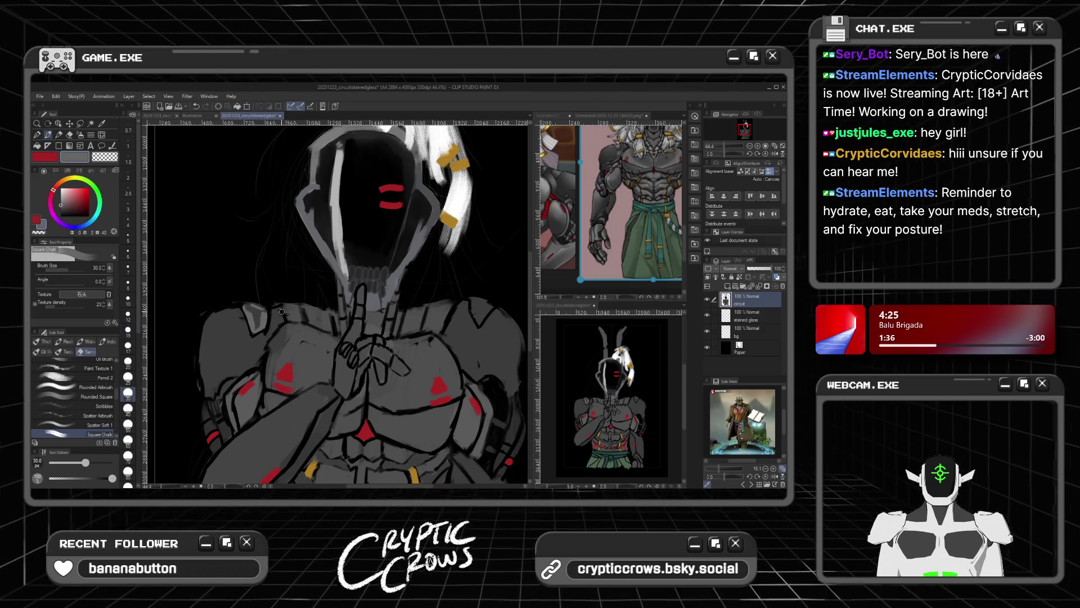
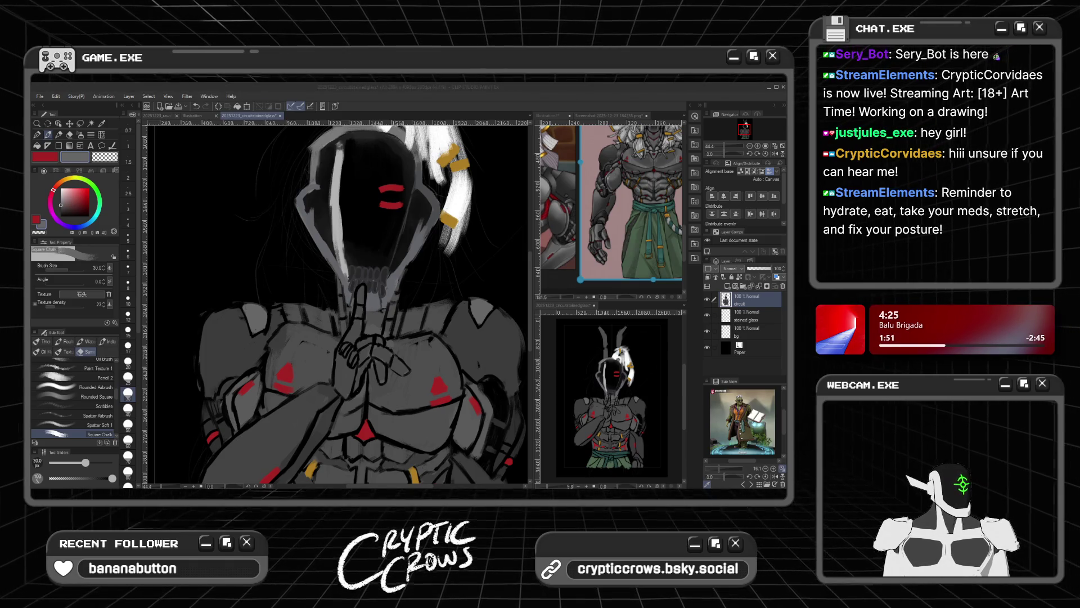
Step: Paint a grey chalk stroke of shading across the warrior's lower abs
click(464, 114)
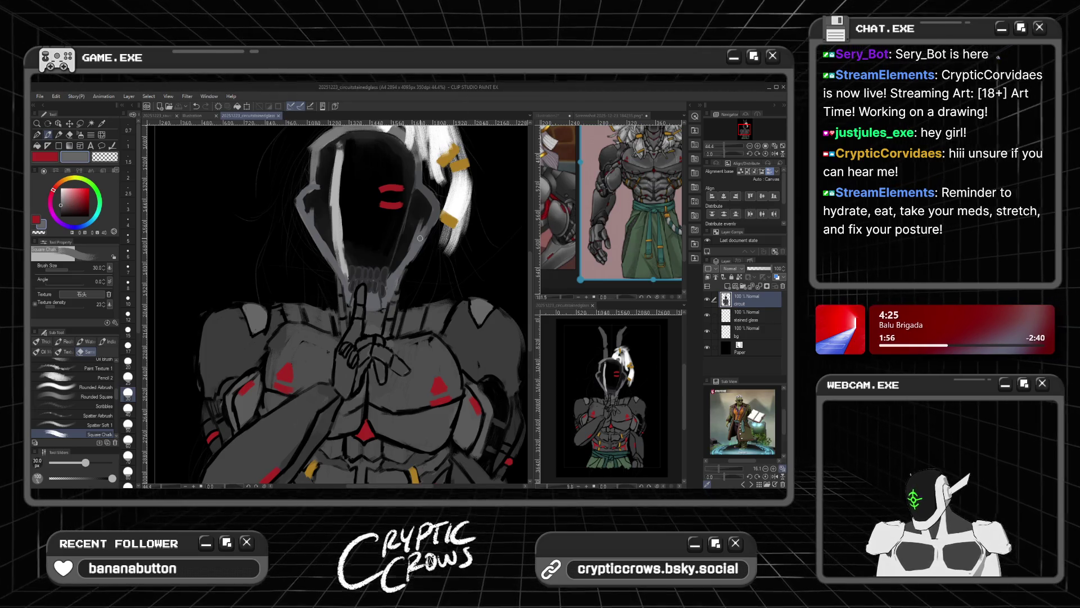
scroll(420, 238, down, 2)
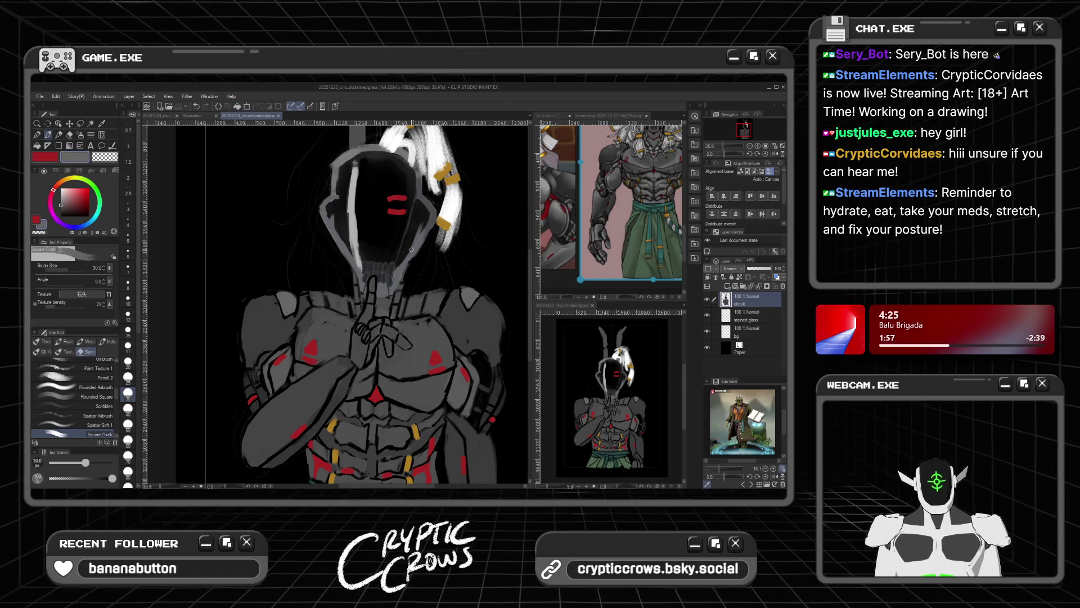
scroll(421, 230, down, 2)
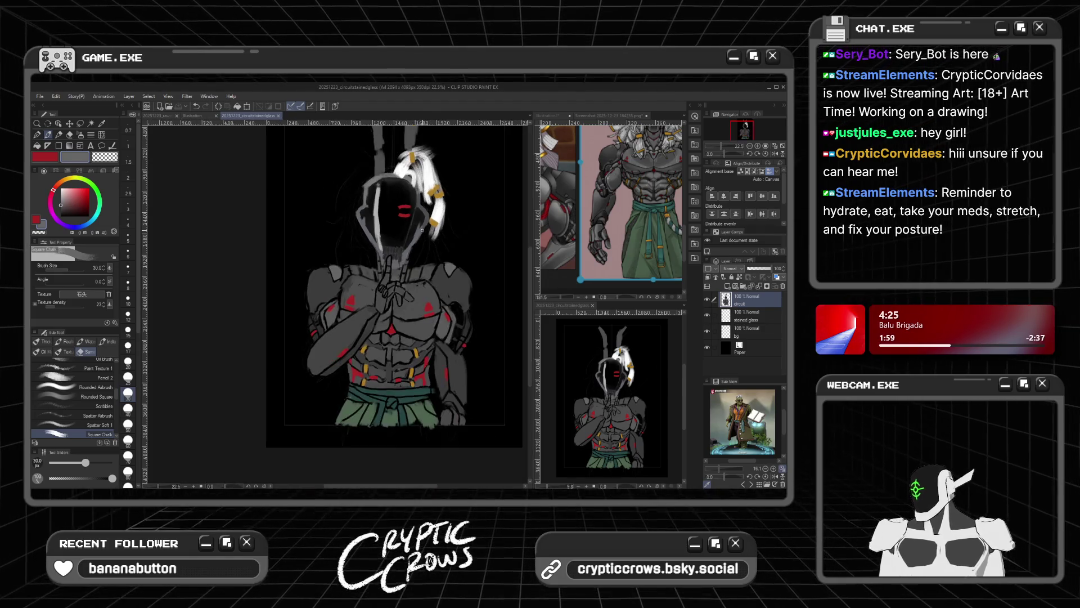
scroll(400, 329, up, 4)
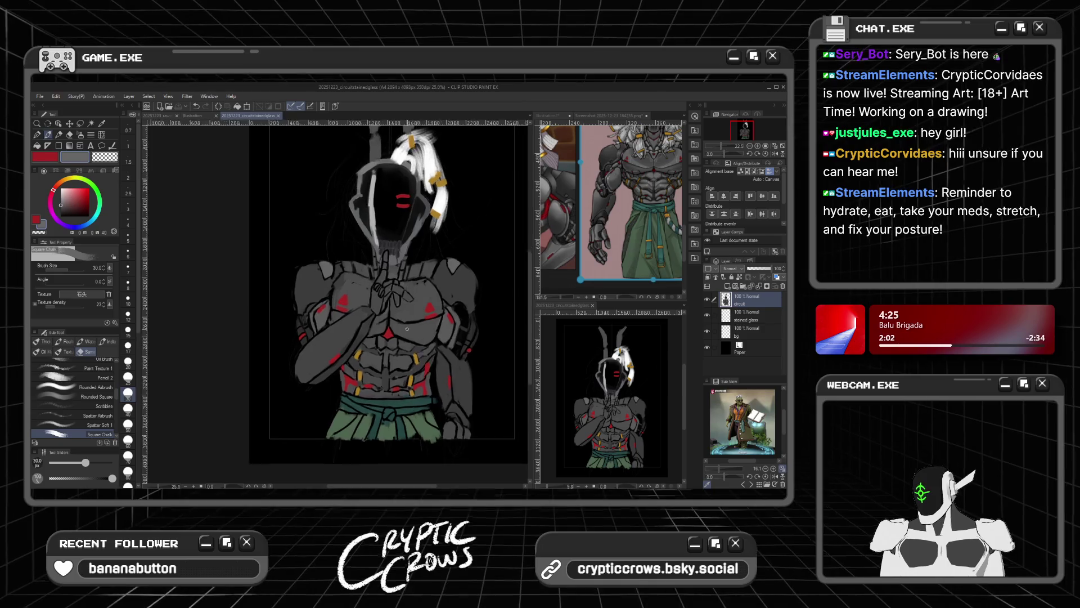
scroll(412, 454, up, 2)
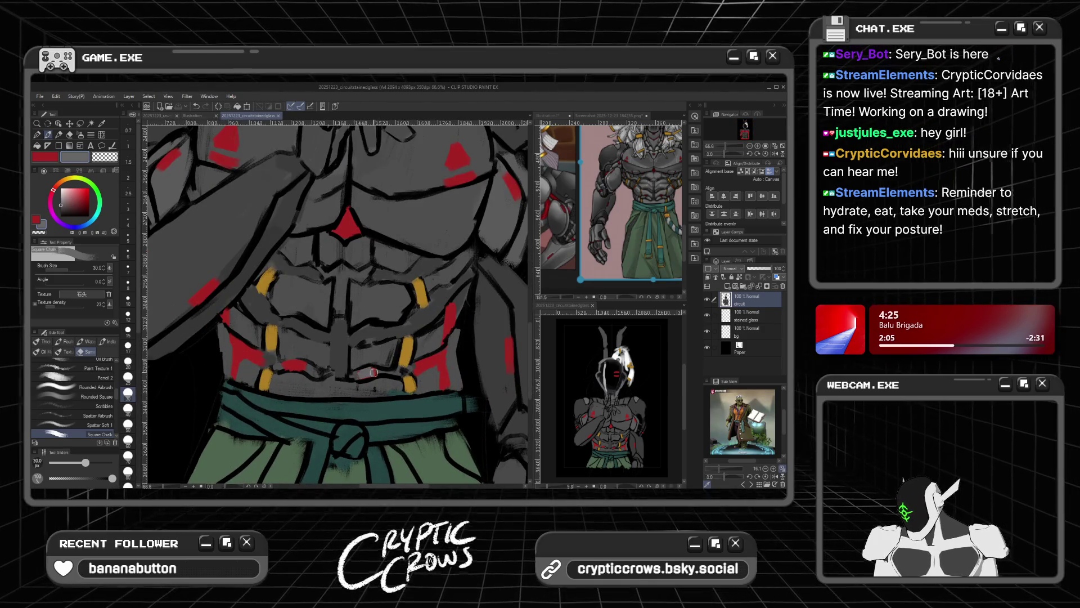
drag(392, 373, 356, 375)
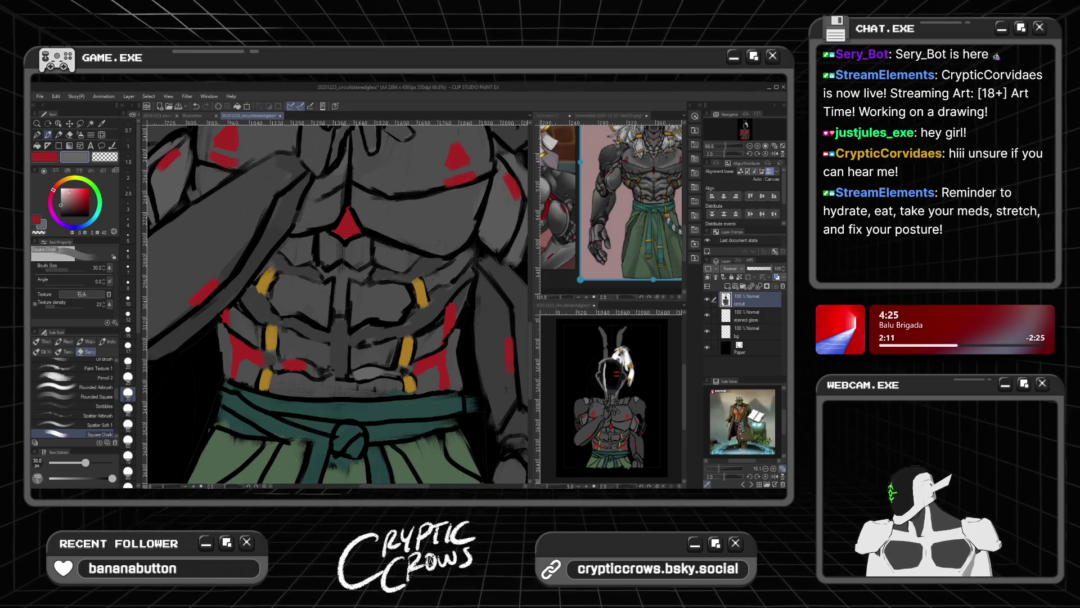
Step: Switch the colour to red and paint red accent patches on the lower abs
mouse_move(70, 197)
mouse_down()
mouse_move(89, 185)
mouse_move(61, 217)
mouse_up()
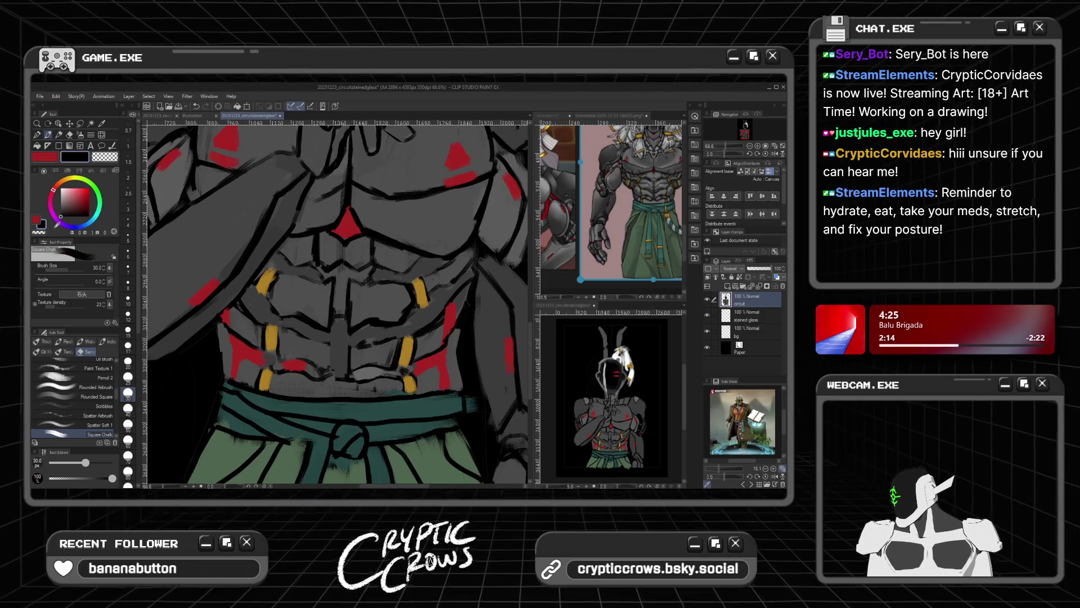
key(x)
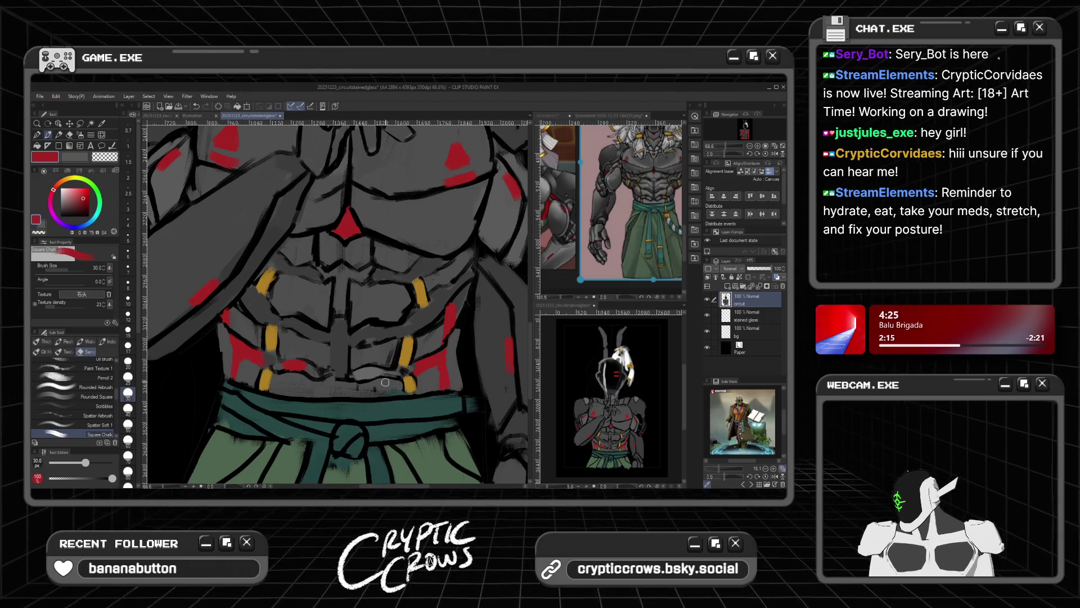
drag(375, 373, 394, 372)
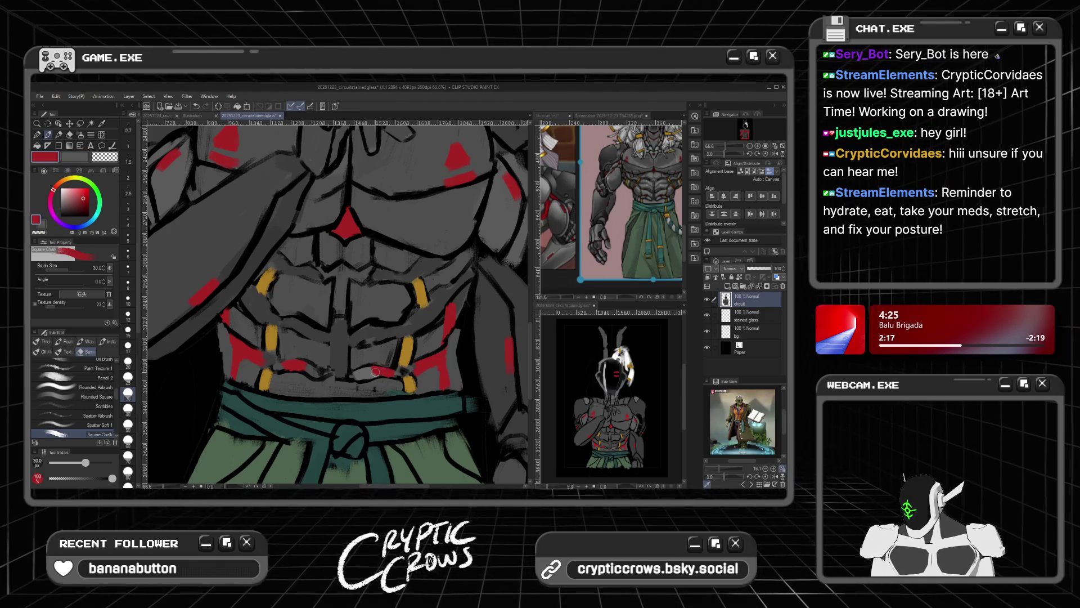
scroll(382, 302, down, 2)
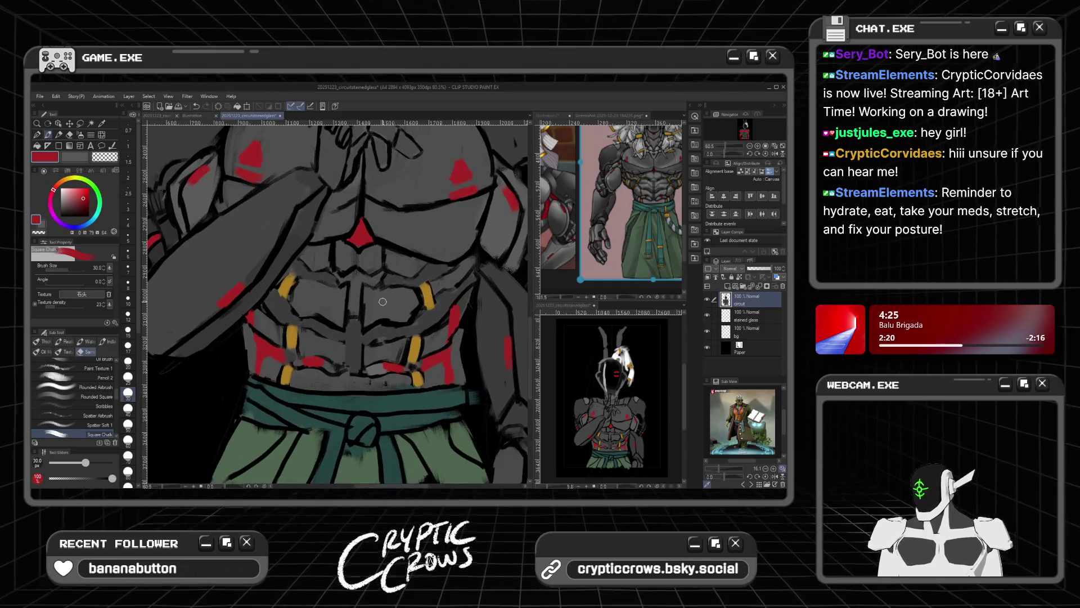
scroll(385, 306, up, 1)
mouse_move(401, 381)
mouse_down()
mouse_move(388, 374)
mouse_move(400, 373)
mouse_up()
scroll(428, 355, down, 2)
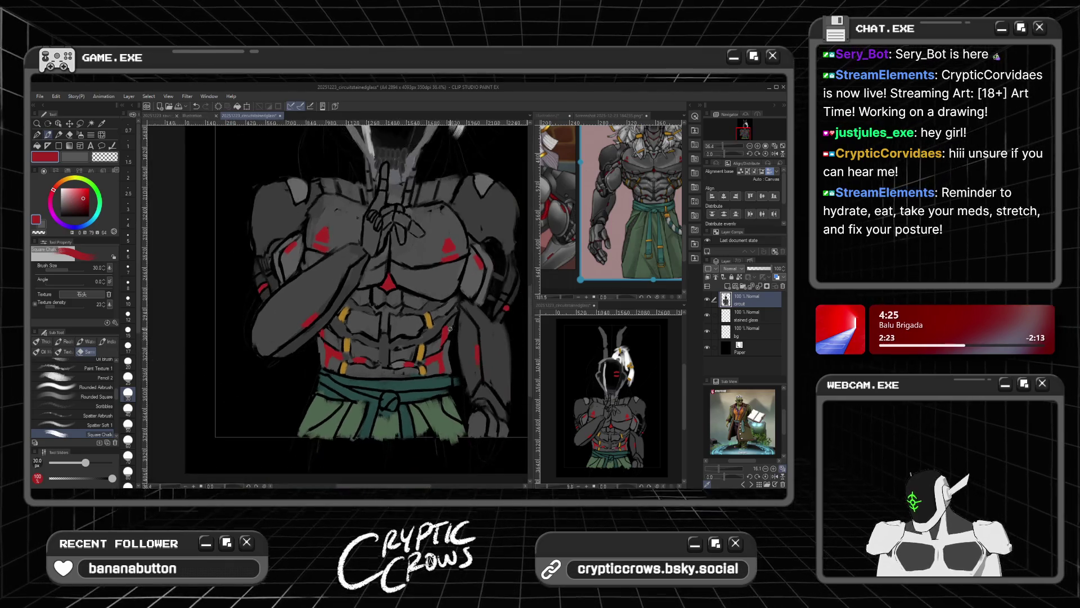
scroll(436, 362, up, 3)
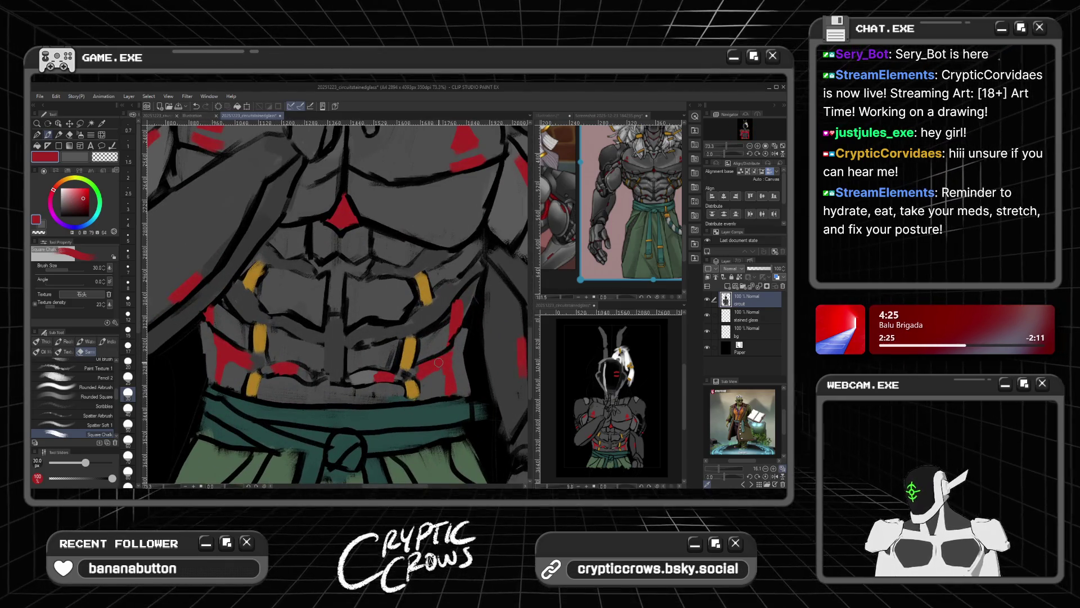
scroll(438, 363, up, 1)
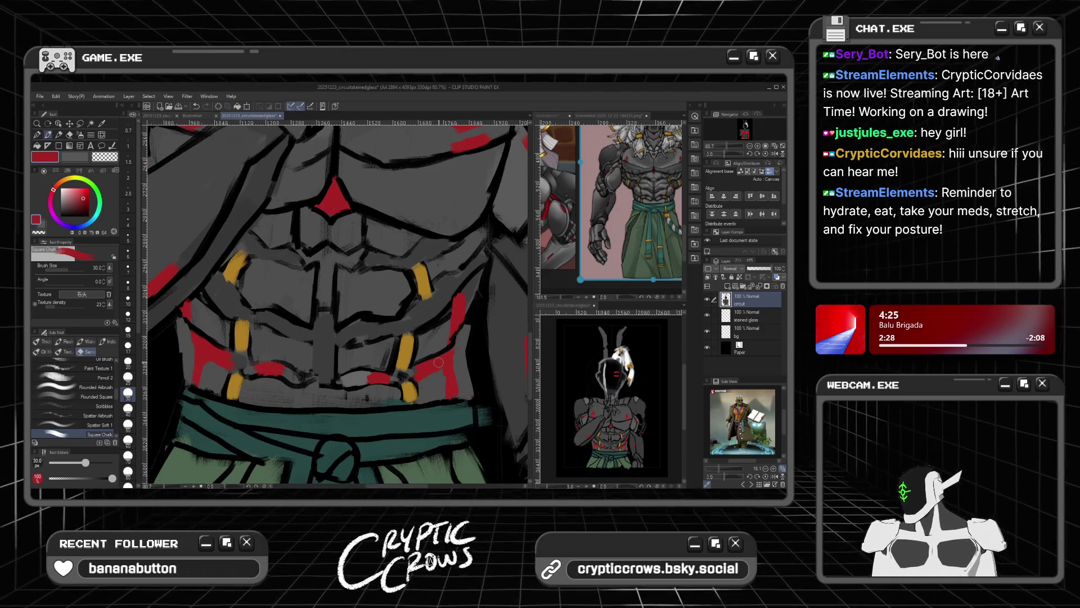
scroll(356, 276, down, 5)
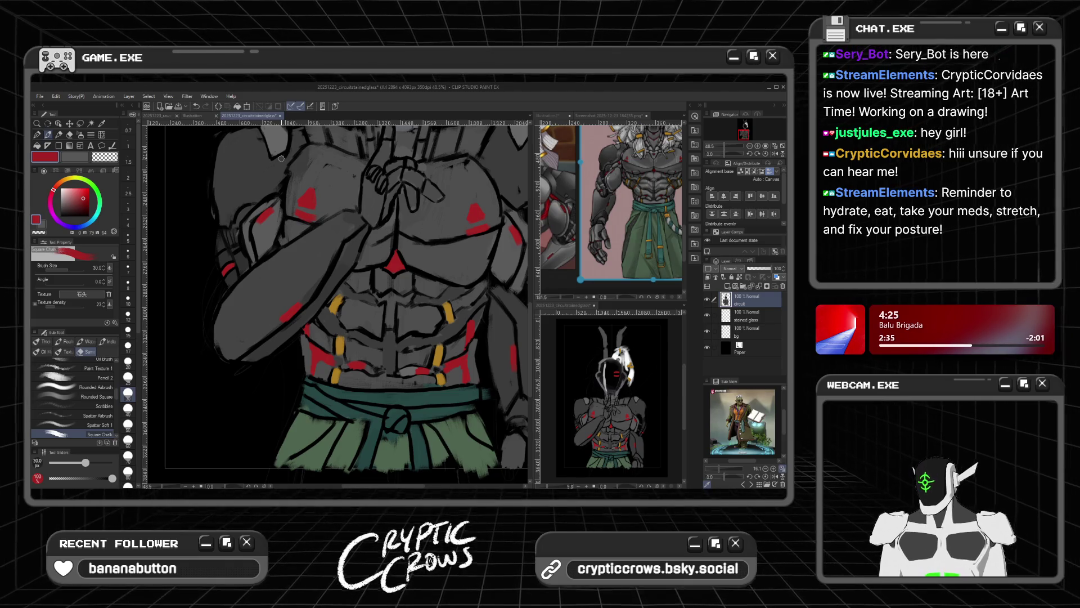
scroll(385, 155, down, 8)
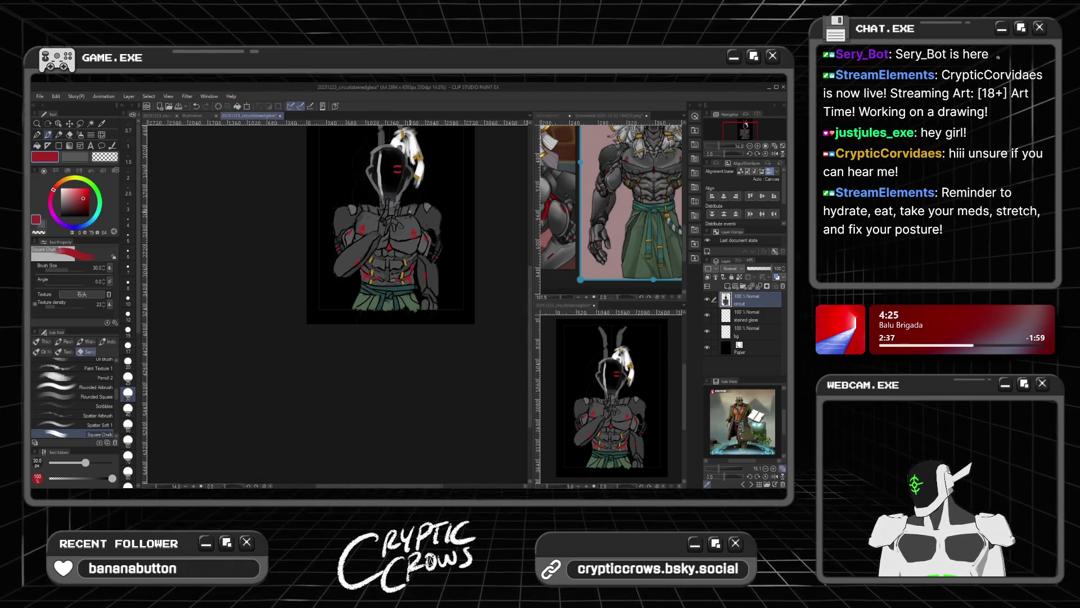
Step: Pick white on the colour wheel and set the brush size to 40
scroll(387, 158, up, 4)
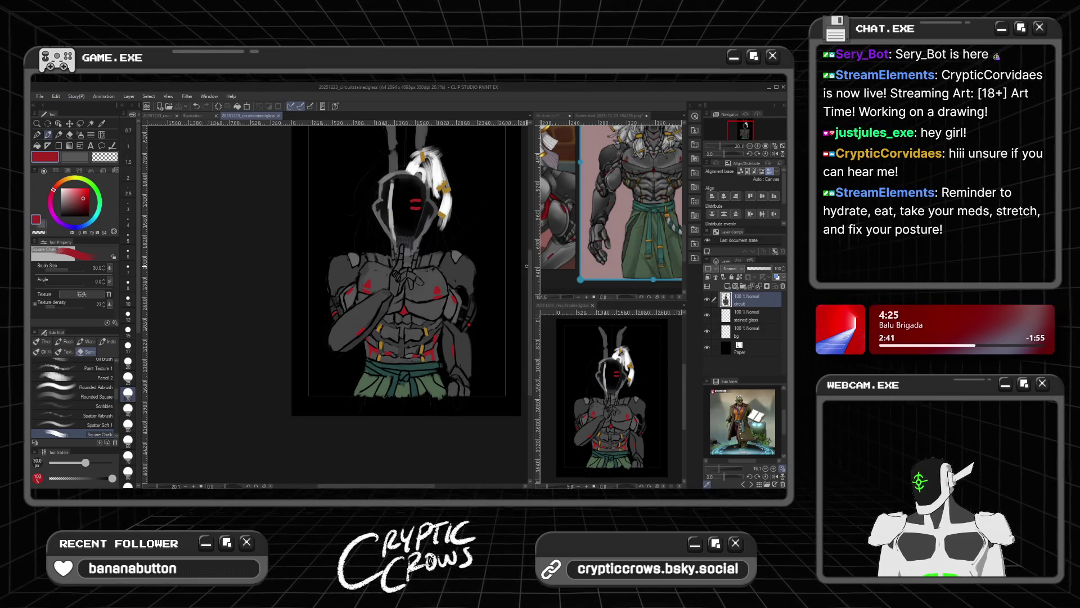
scroll(478, 253, up, 3)
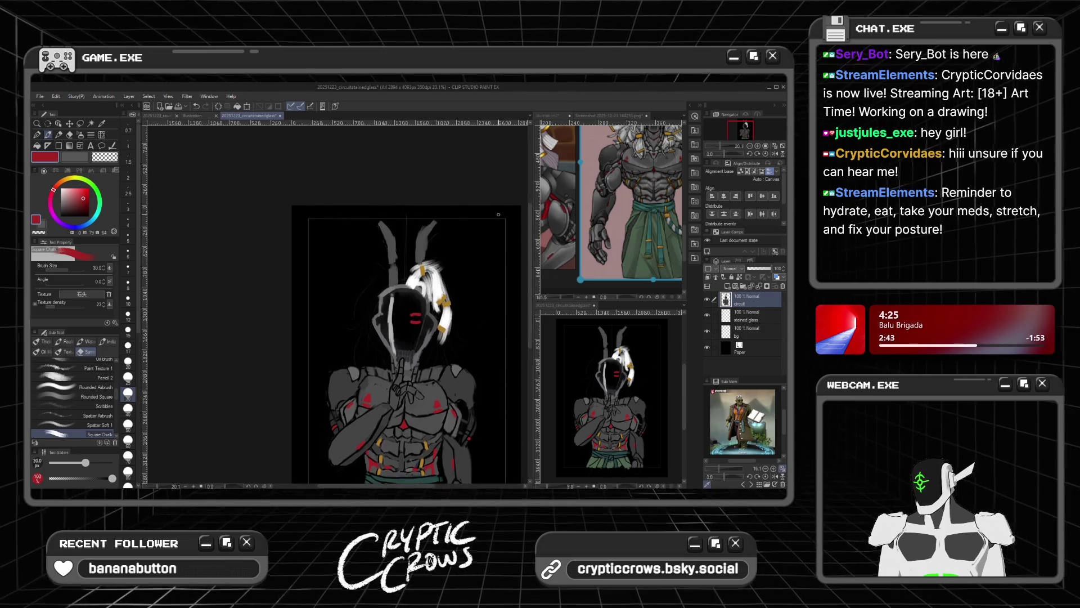
scroll(403, 337, up, 2)
drag(67, 211, 52, 181)
click(128, 408)
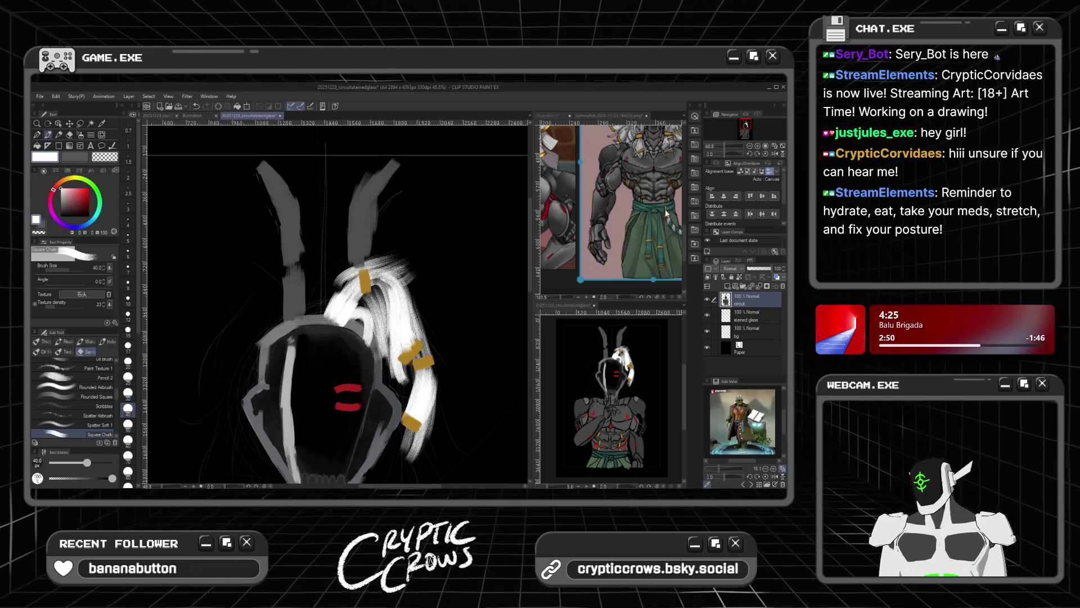
Step: Zoom the reference window onto the head and horns, then return to the main canvas
click(610, 115)
scroll(675, 184, down, 4)
scroll(675, 184, up, 5)
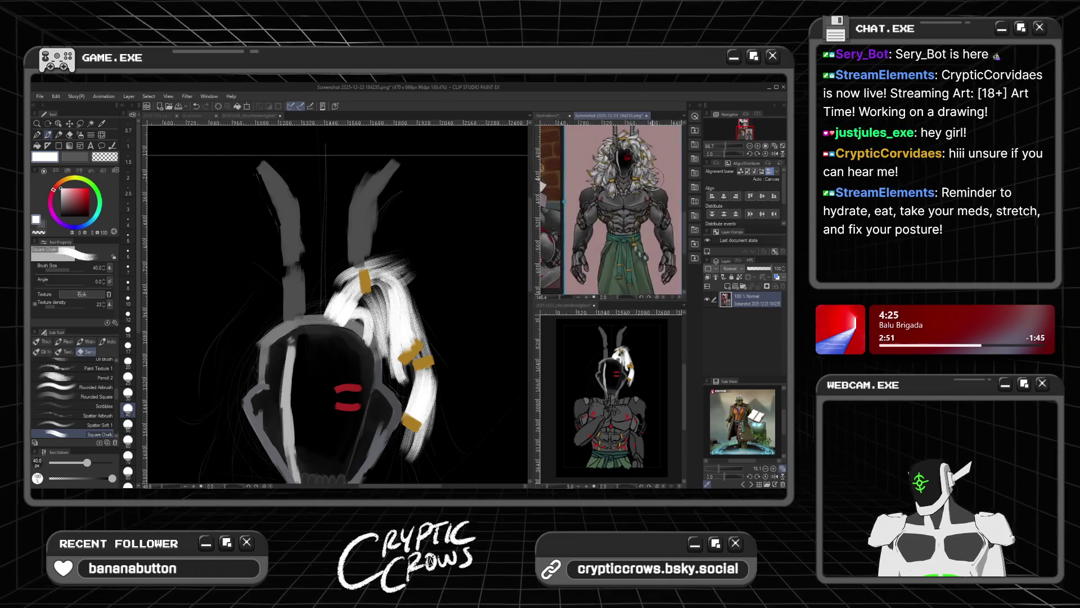
scroll(684, 205, up, 2)
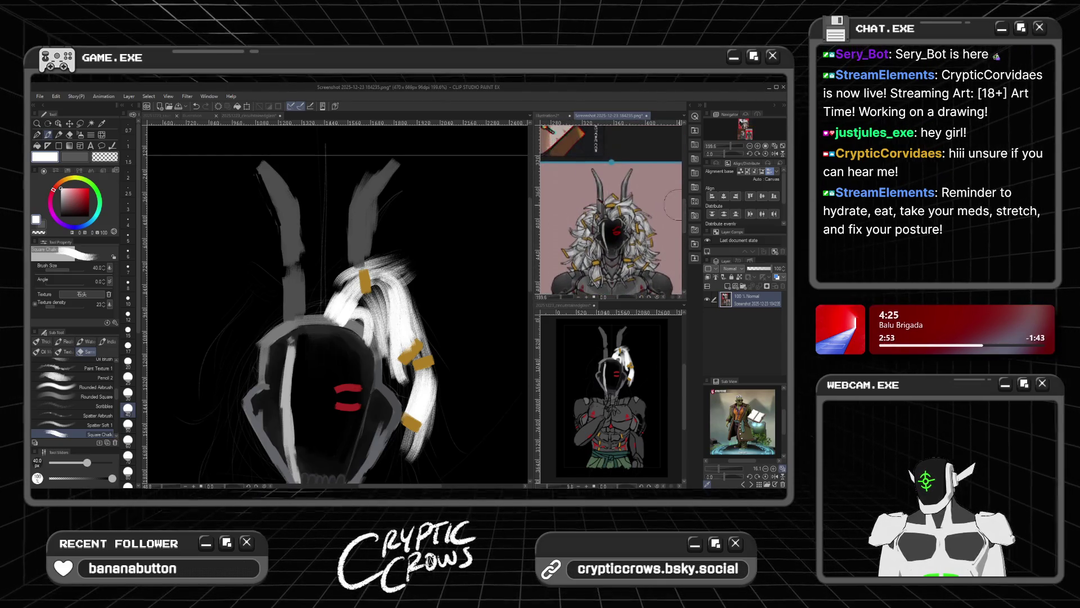
scroll(567, 207, down, 2)
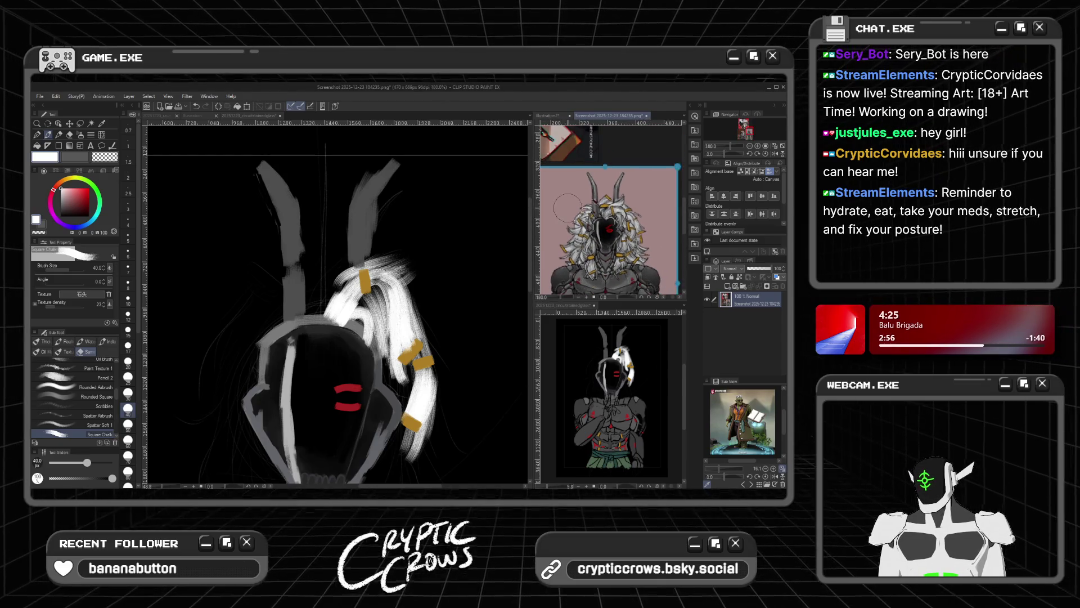
click(322, 297)
Step: Add white hair strokes and a dark grey stroke near the horn base
drag(311, 312, 345, 285)
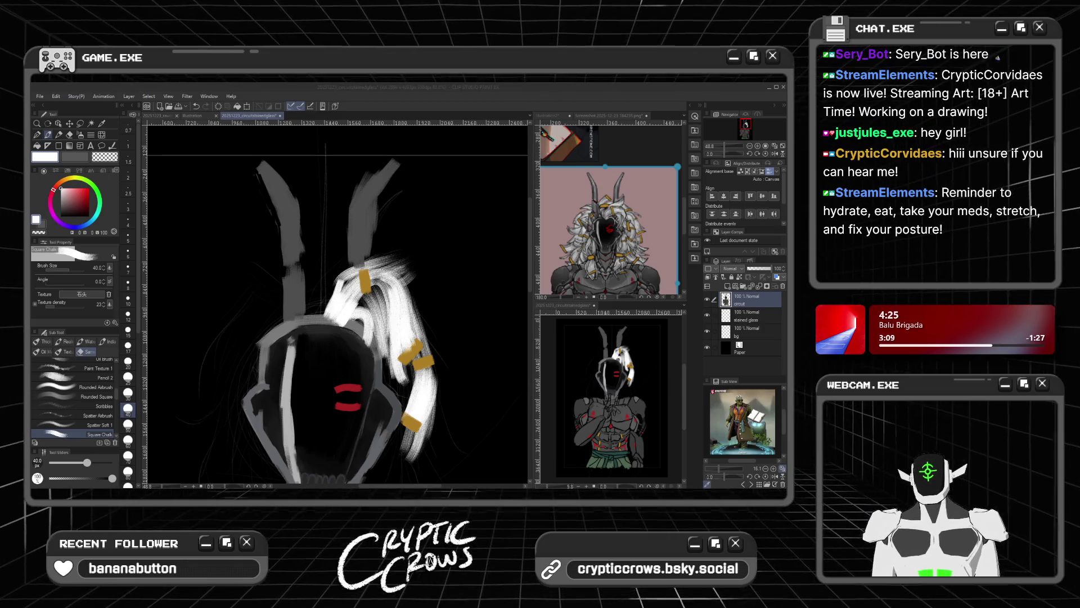
key(alt+Tab)
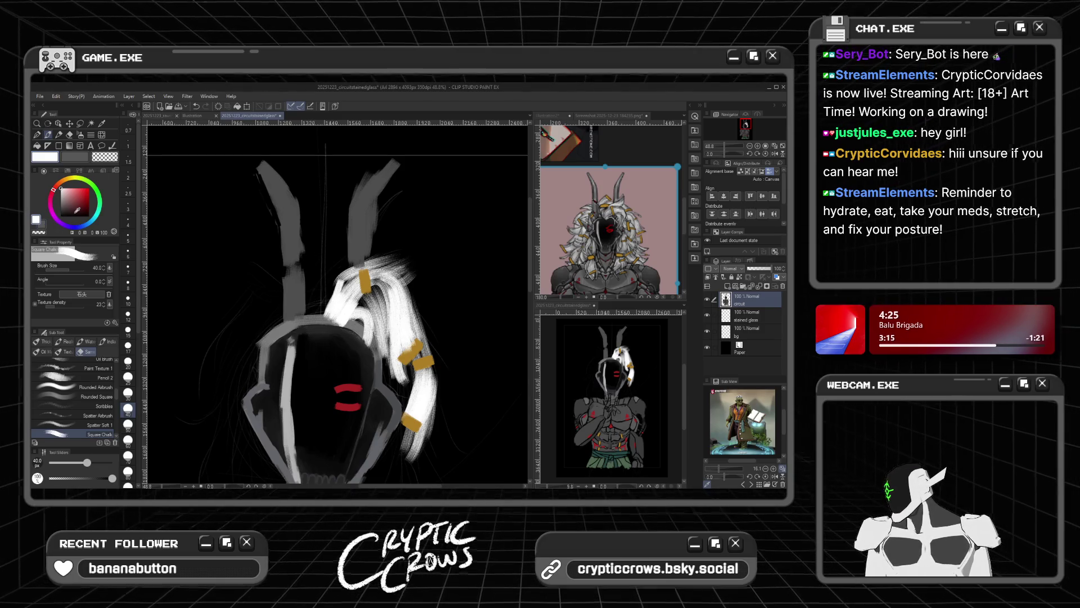
click(44, 226)
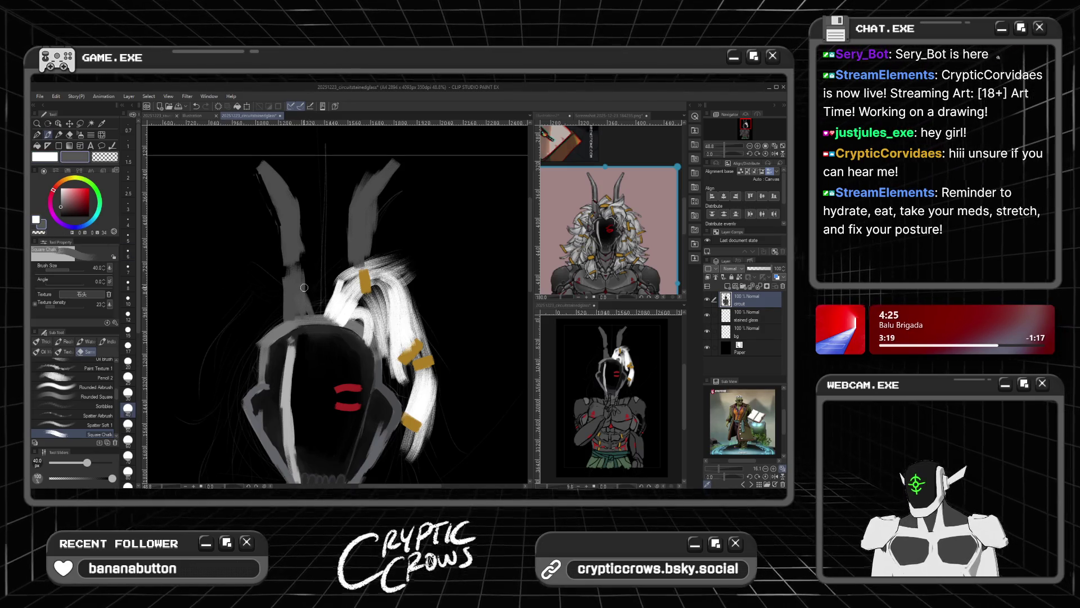
drag(304, 288, 311, 310)
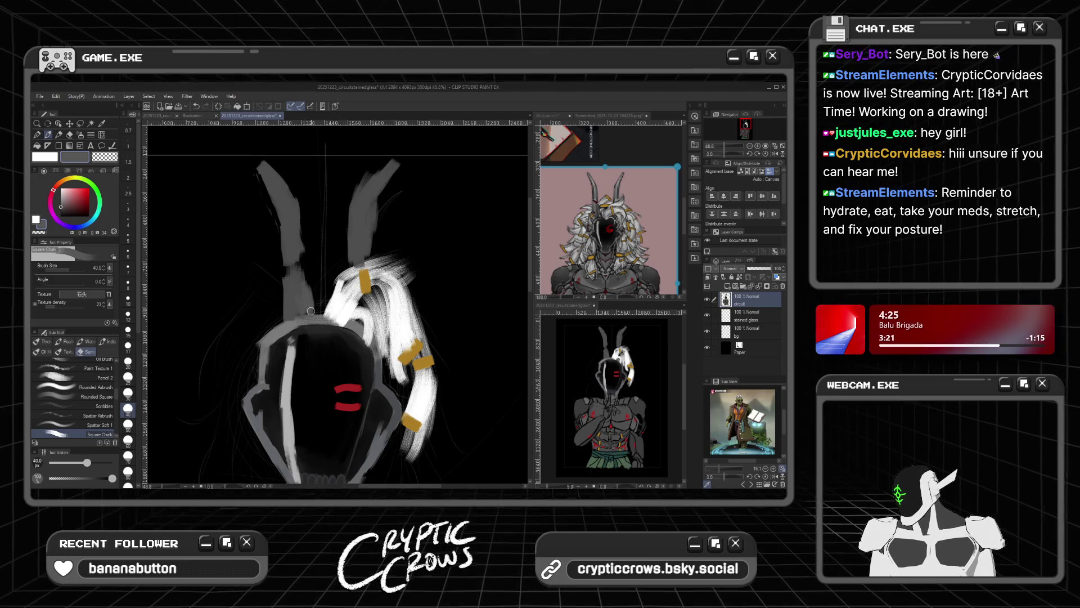
Step: Brighten the hair edges and top with white, then eyedrop the mask's dark grey
click(35, 219)
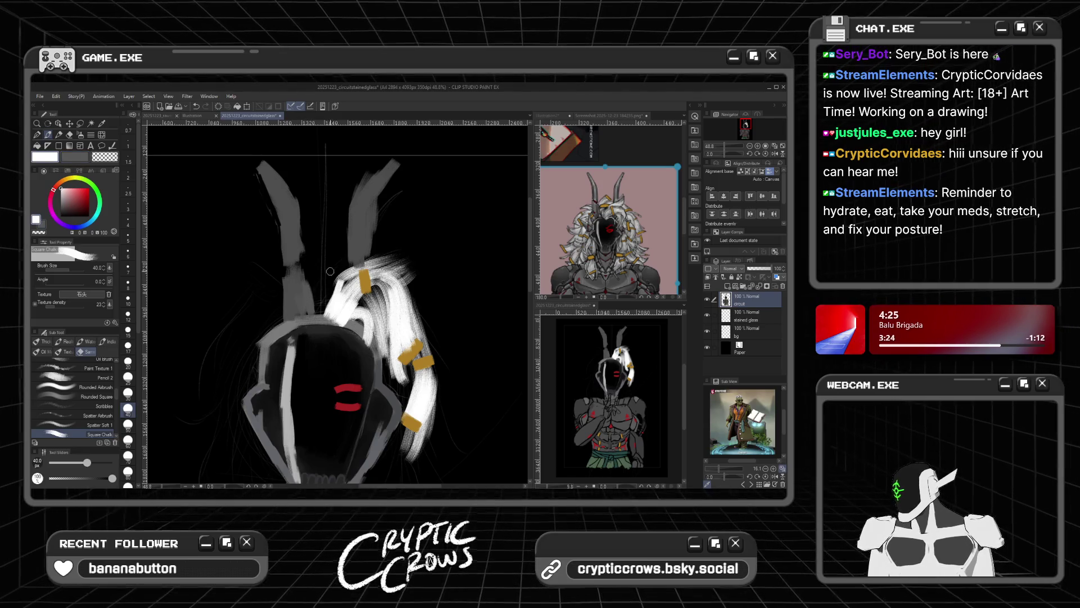
mouse_move(319, 305)
mouse_down()
mouse_move(329, 284)
mouse_move(315, 292)
mouse_up()
click(60, 206)
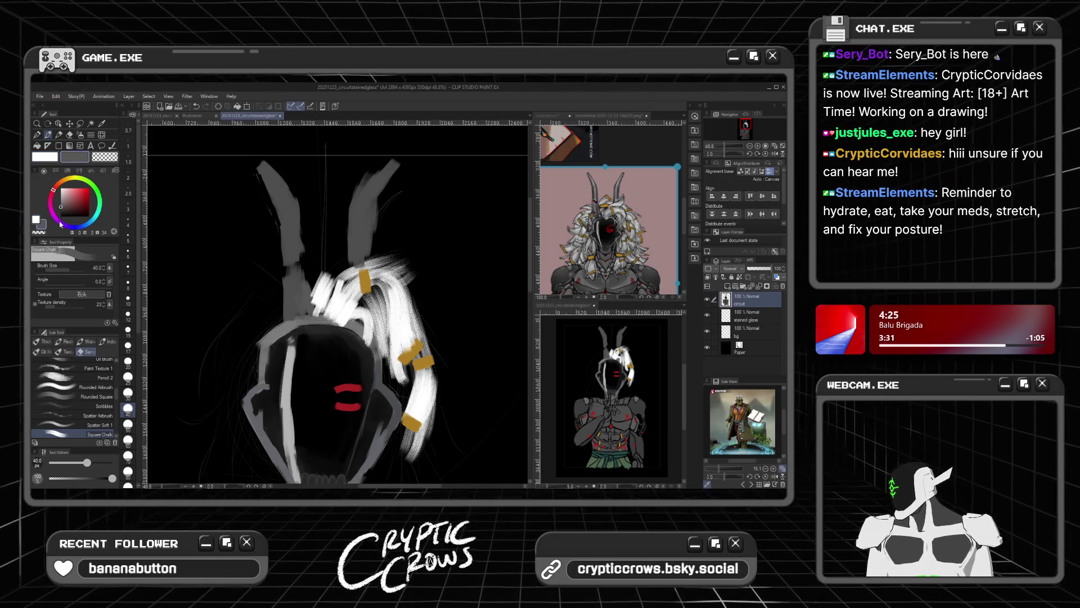
alt+click(364, 280)
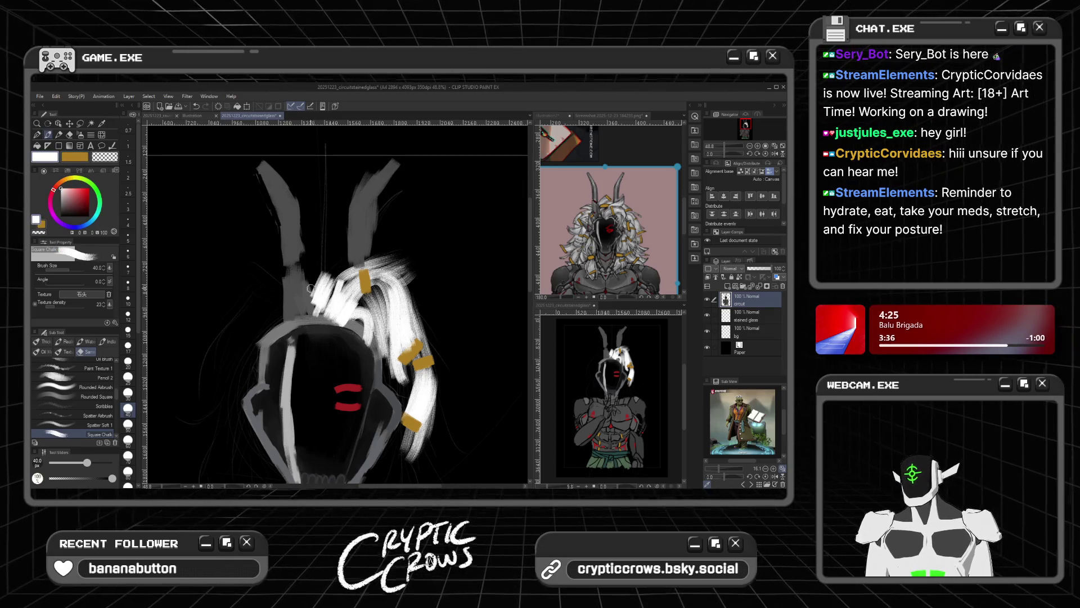
mouse_move(324, 288)
mouse_down()
mouse_move(345, 258)
mouse_move(381, 258)
mouse_up()
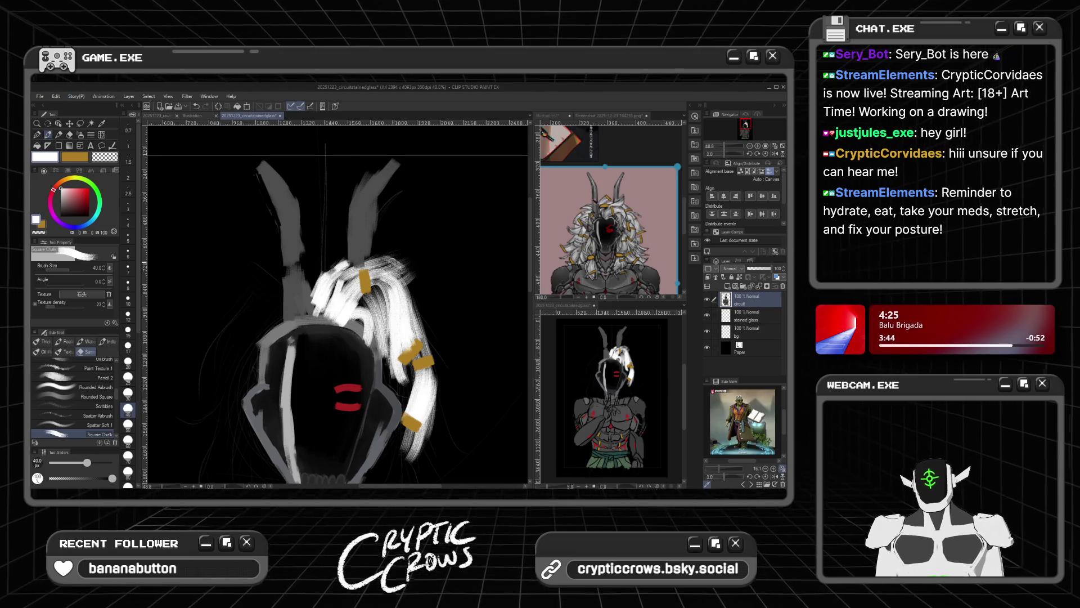
mouse_move(404, 292)
mouse_down()
mouse_move(425, 298)
mouse_move(420, 281)
mouse_up()
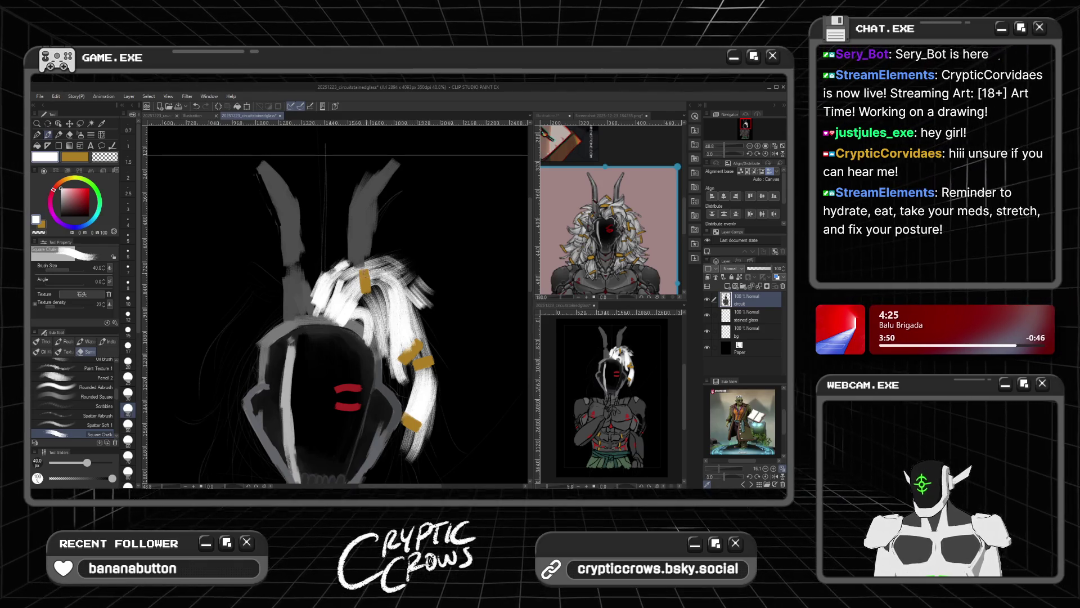
mouse_move(367, 266)
mouse_down()
mouse_move(411, 255)
mouse_move(374, 253)
mouse_move(344, 274)
mouse_move(359, 262)
mouse_up()
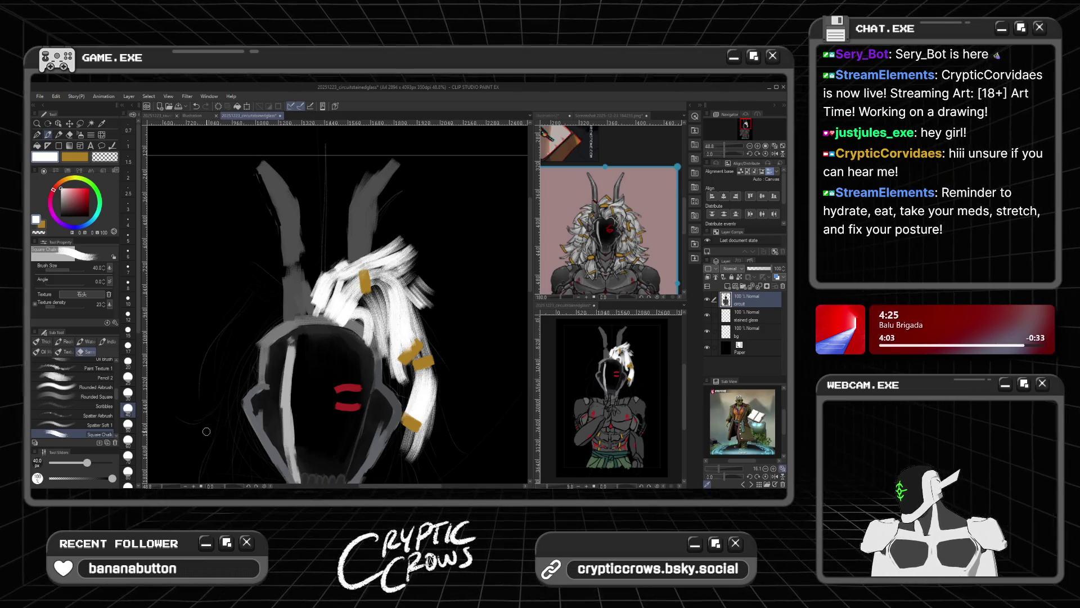
alt+click(290, 237)
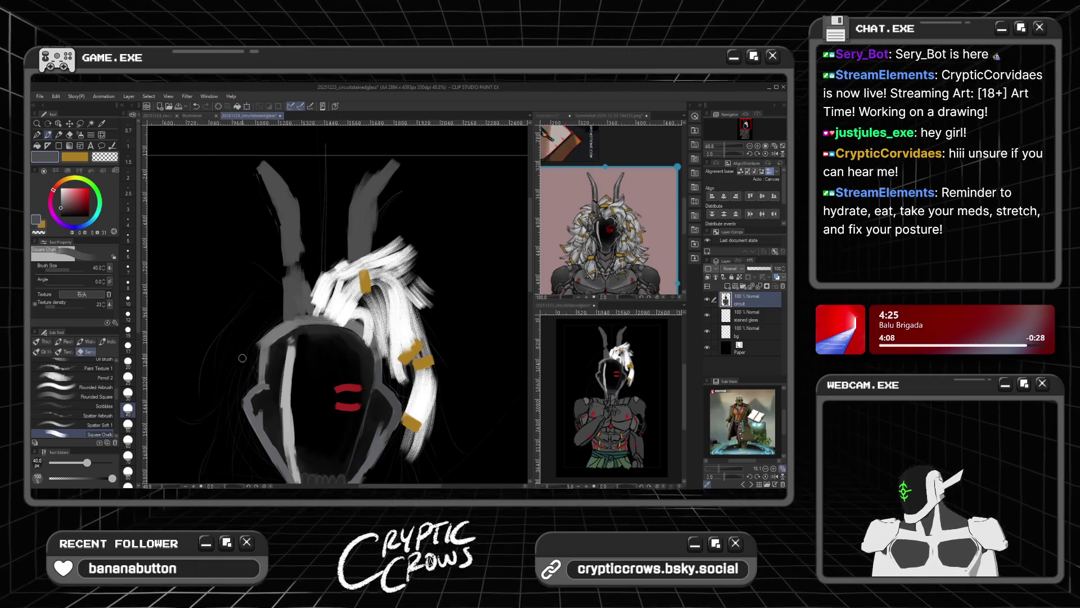
Step: Paint dark grey fins on both helmet sides over the gold patches, then pick pure red
mouse_move(252, 387)
mouse_down()
mouse_move(220, 357)
mouse_move(236, 389)
mouse_move(259, 381)
mouse_move(235, 380)
mouse_up()
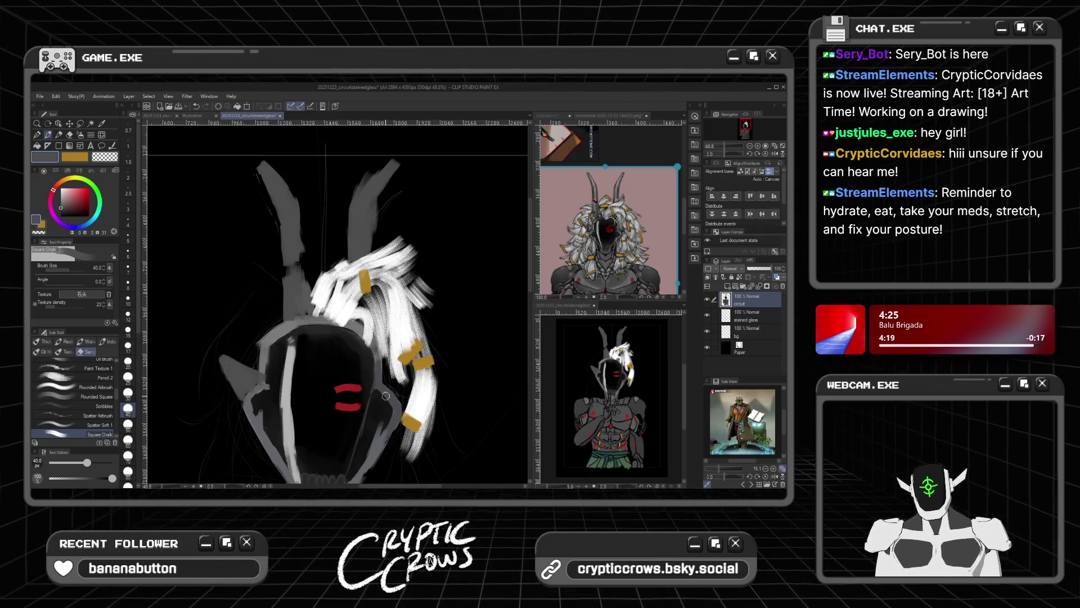
mouse_move(382, 383)
mouse_down()
mouse_move(425, 372)
mouse_move(406, 393)
mouse_move(423, 376)
mouse_move(389, 387)
mouse_up()
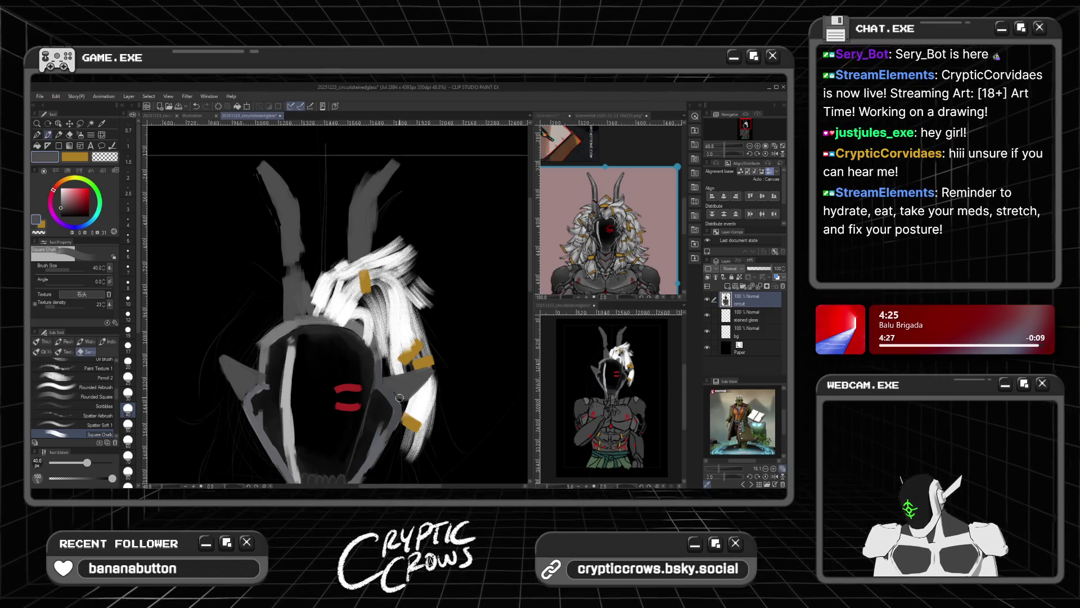
drag(82, 198, 94, 175)
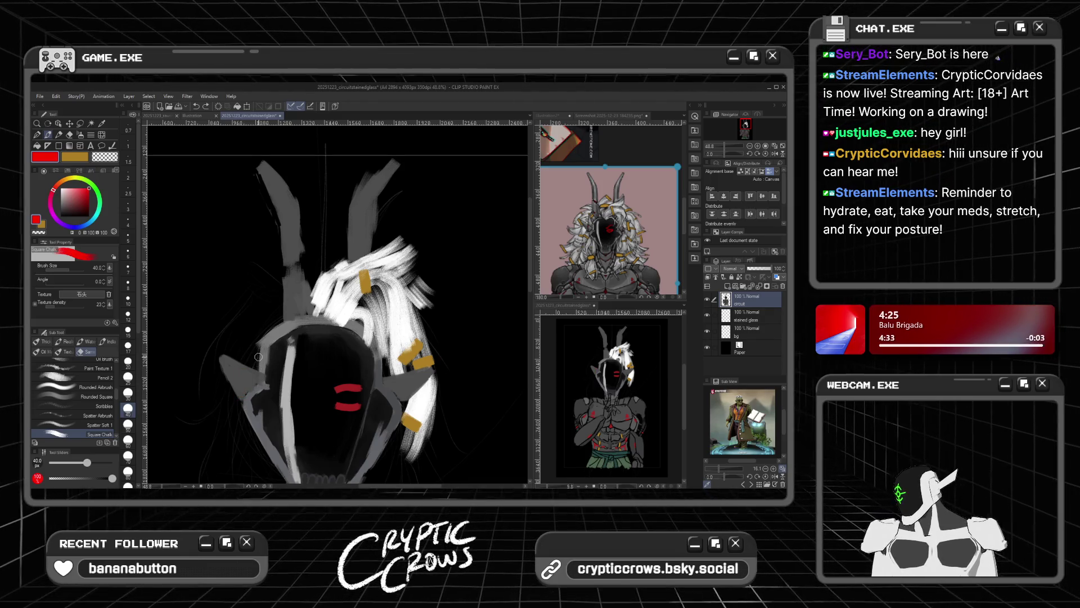
Step: Eyedrop the eye's red and paint red stripes on the left fin and right plate
alt+click(347, 389)
drag(251, 375, 241, 385)
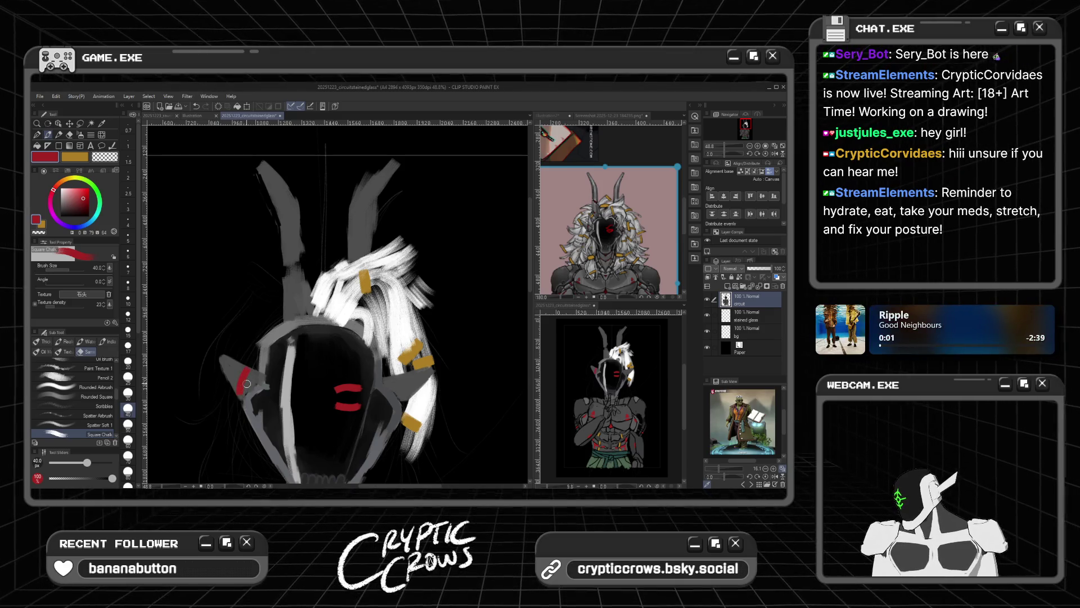
drag(405, 376, 406, 399)
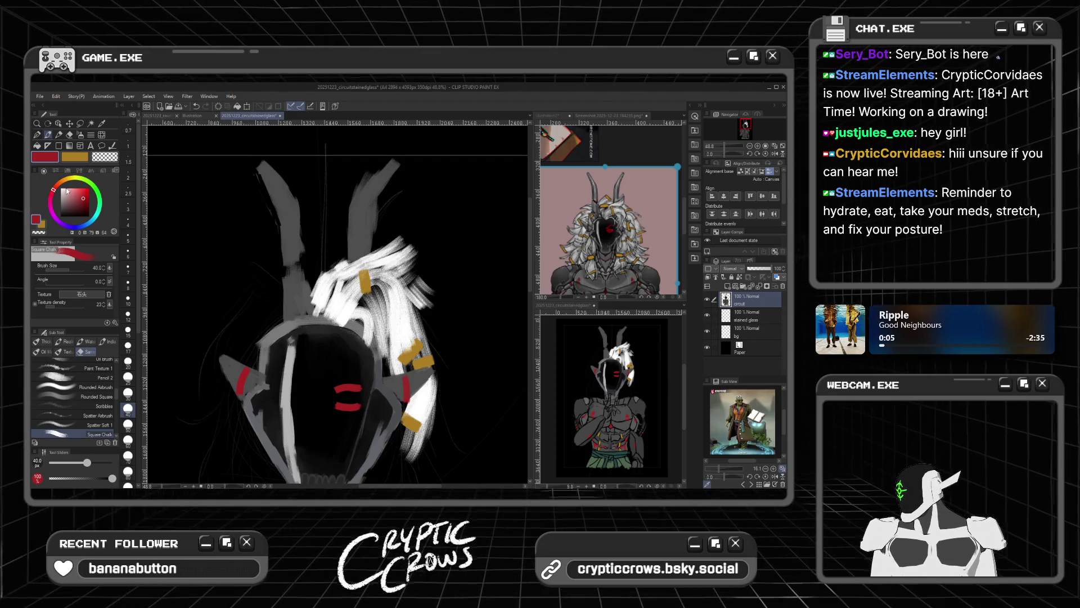
Step: Switch to white, cover the gold strap, and extend the hair's right edge downward
drag(59, 208, 32, 170)
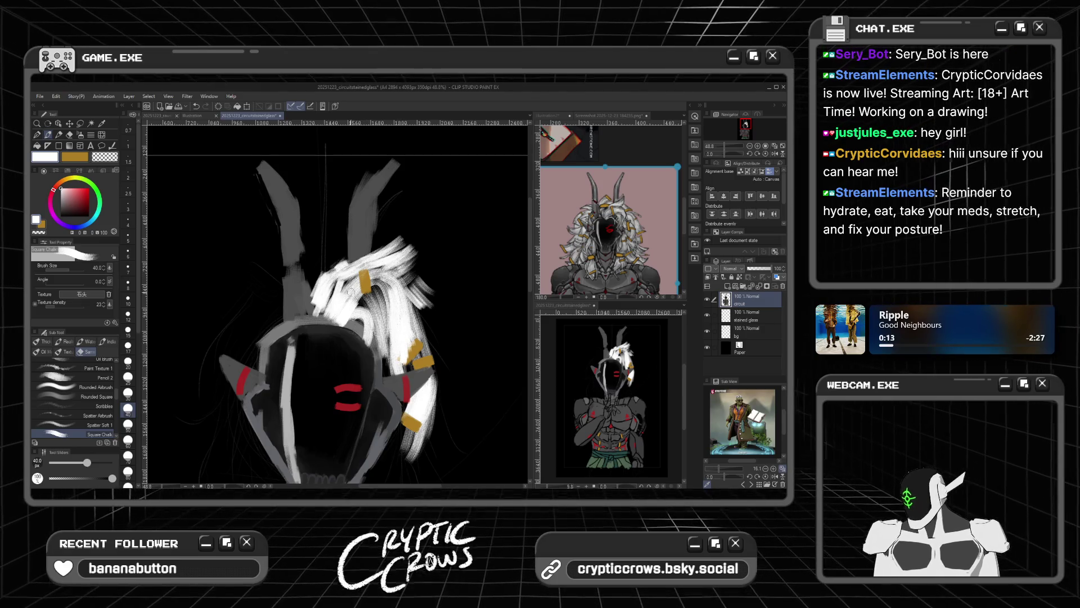
mouse_move(414, 363)
mouse_down()
mouse_move(421, 342)
mouse_move(425, 369)
mouse_up()
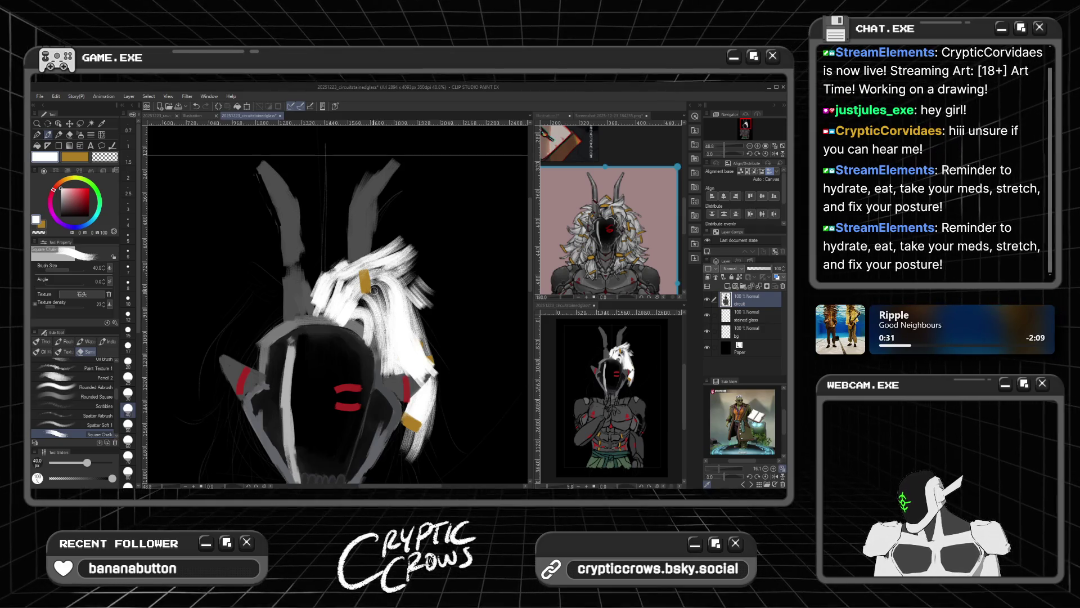
scroll(363, 318, down, 2)
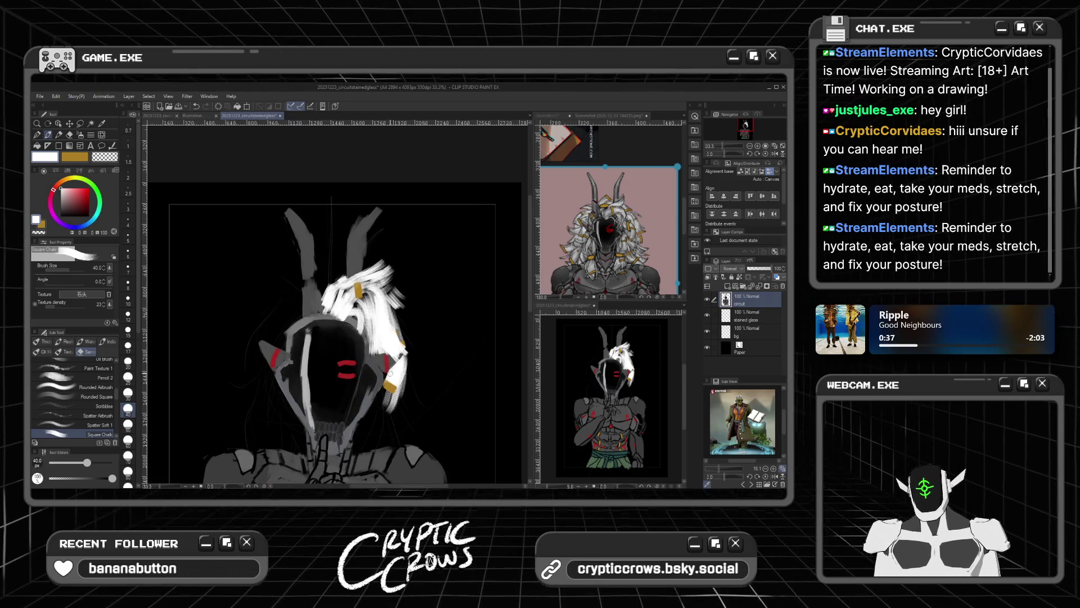
mouse_move(389, 370)
mouse_down()
mouse_move(386, 425)
mouse_move(374, 424)
mouse_up()
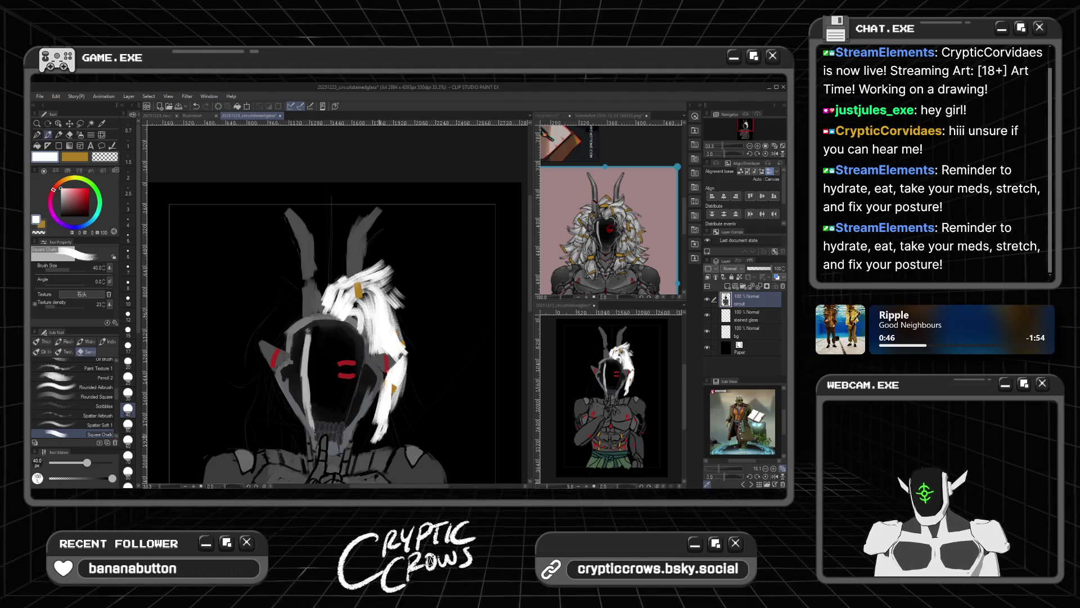
Step: Paint repeated white chalk strands down the hair's right edge, lengthening it toward the shoulder
mouse_move(378, 406)
mouse_down()
mouse_move(363, 433)
mouse_move(371, 441)
mouse_up()
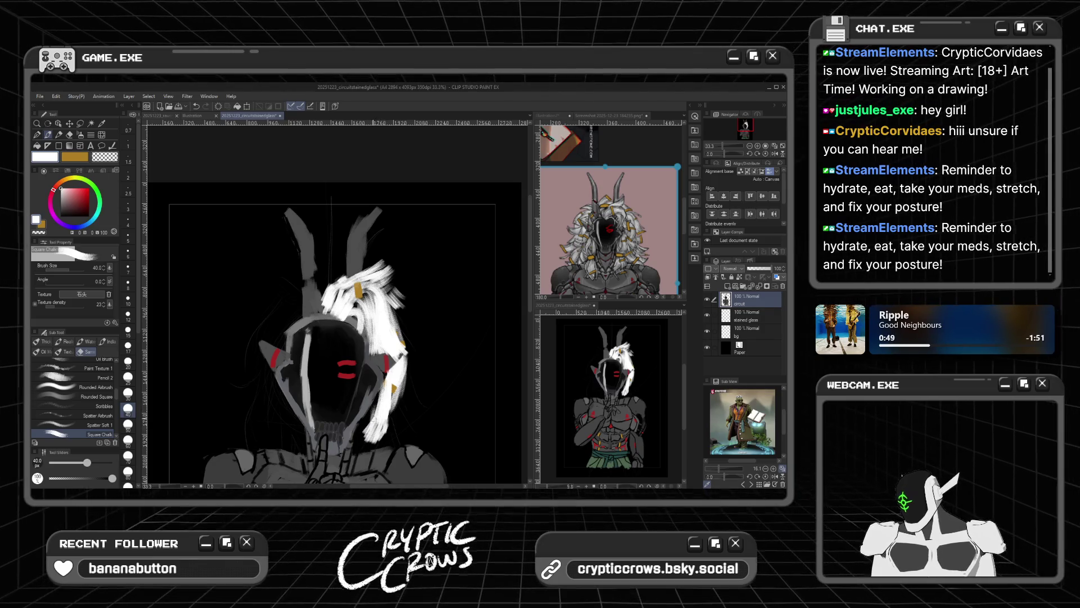
drag(378, 391, 360, 447)
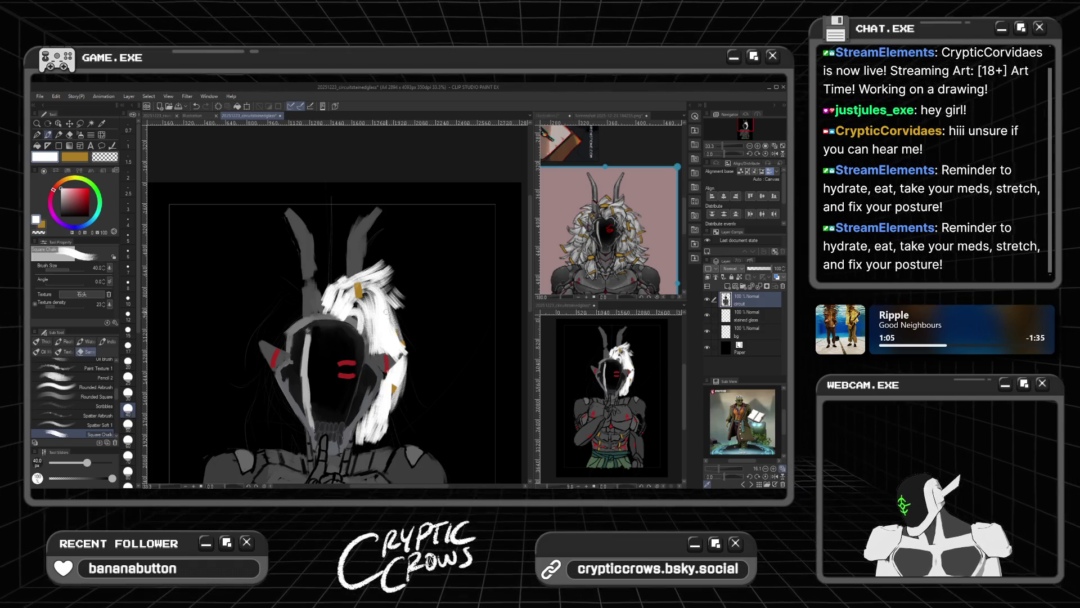
drag(397, 310, 409, 353)
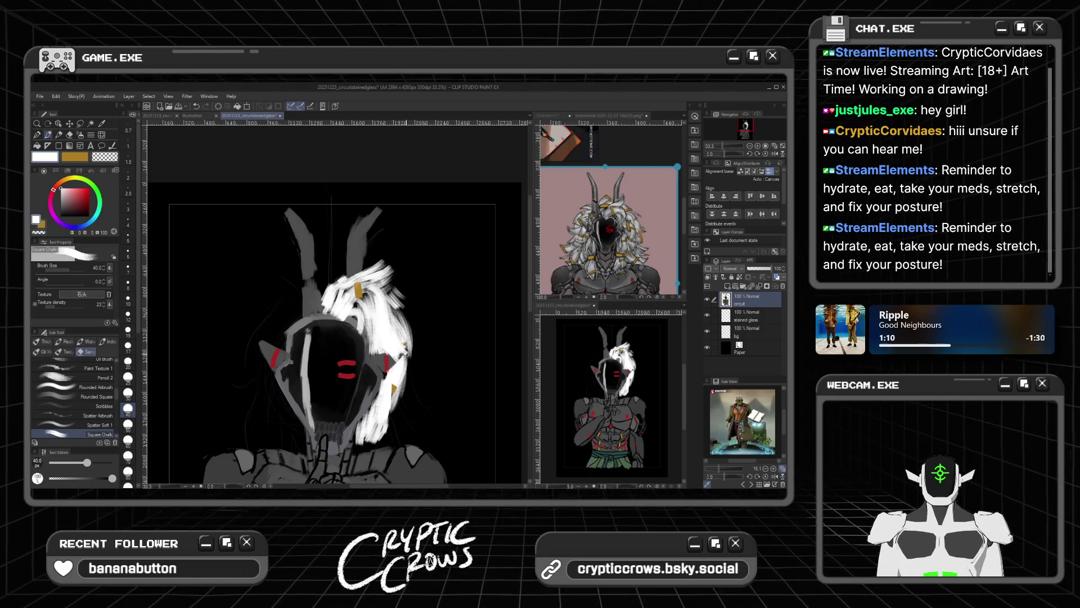
drag(399, 311, 407, 358)
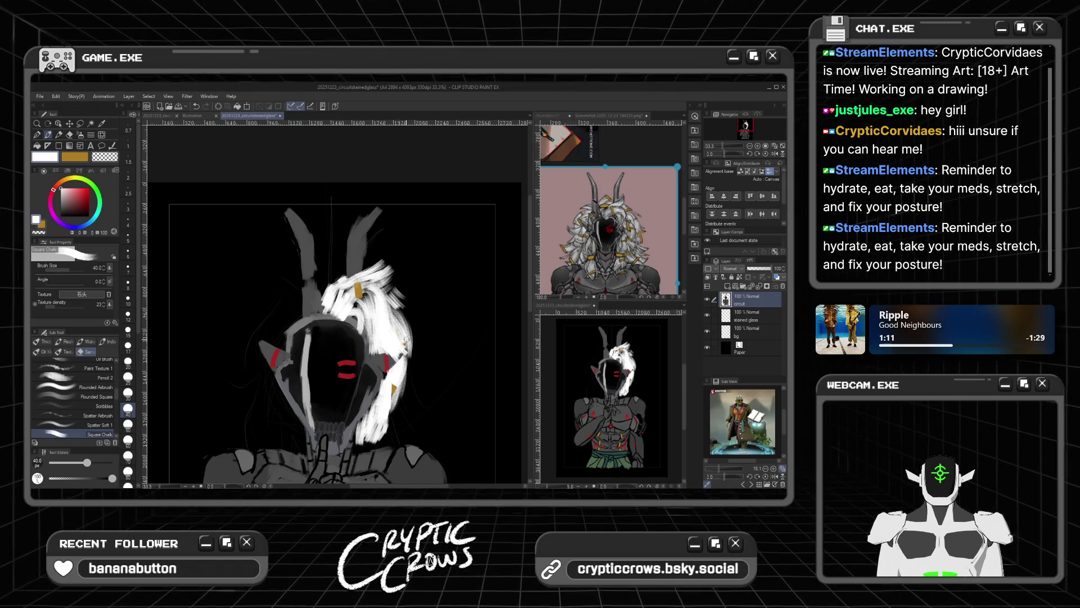
drag(406, 372, 419, 401)
mouse_move(406, 349)
mouse_down()
mouse_move(422, 399)
mouse_move(421, 382)
mouse_up()
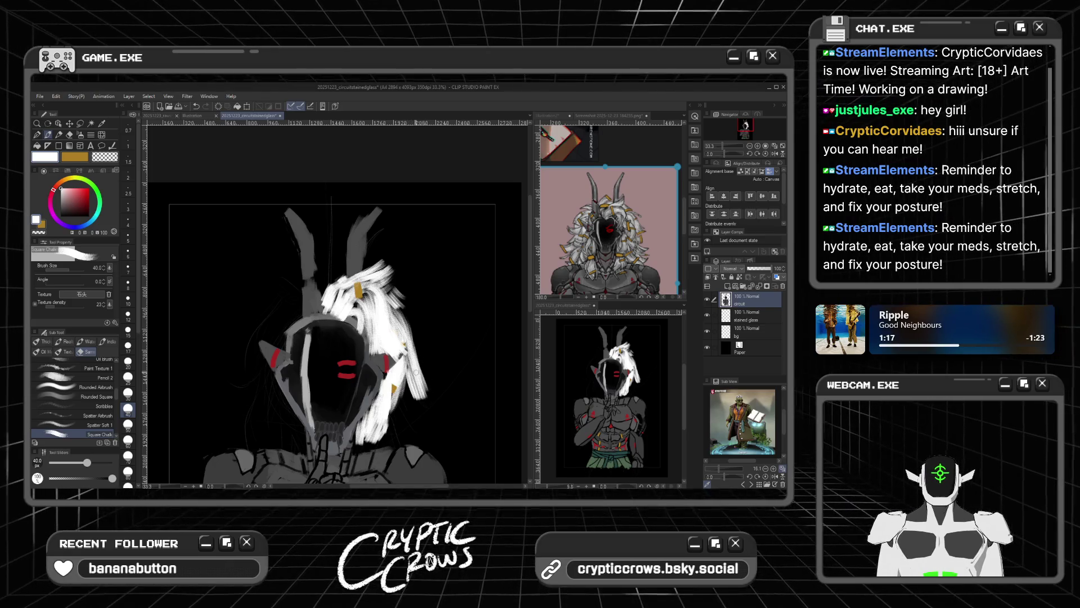
drag(412, 339, 432, 400)
drag(406, 316, 433, 386)
drag(418, 350, 433, 386)
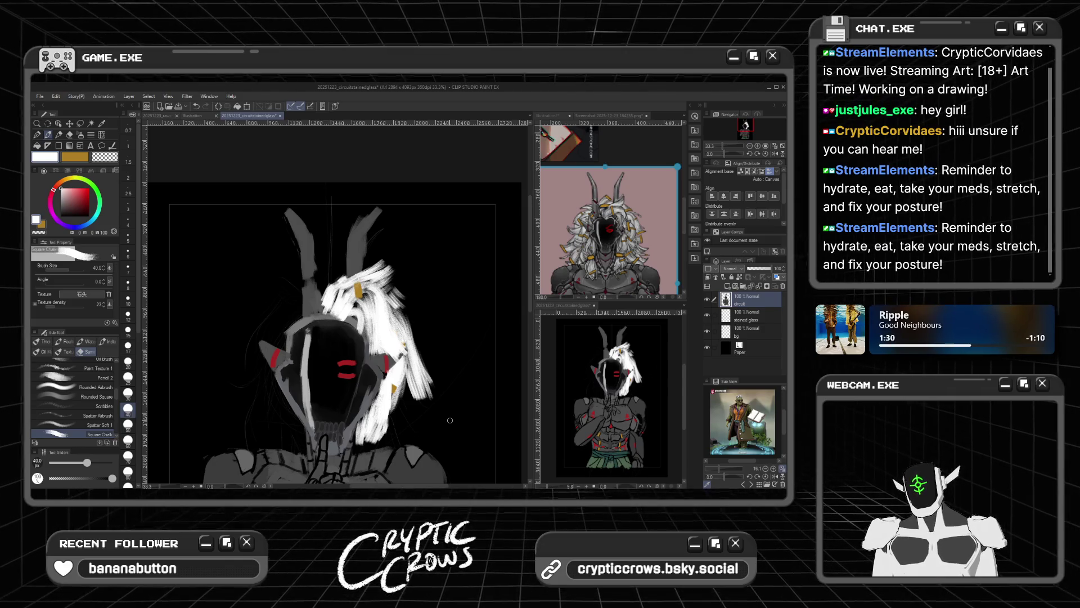
Step: Zoom in and layer about ten white strands through the right-side hair to shoulder level
scroll(326, 450, up, 2)
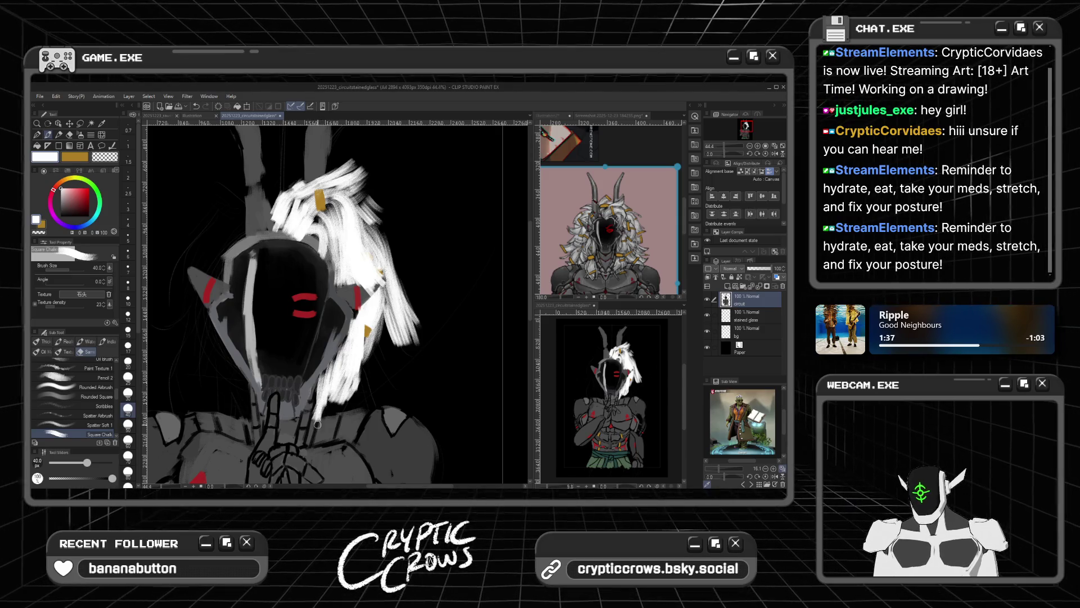
mouse_move(335, 397)
mouse_down()
mouse_move(326, 430)
mouse_move(338, 426)
mouse_up()
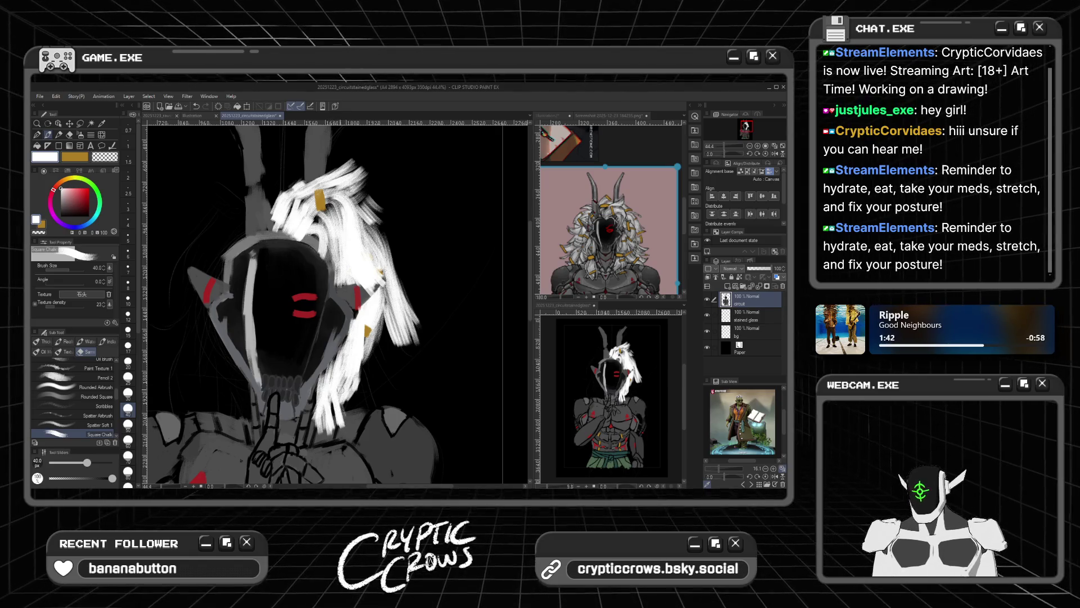
mouse_move(339, 390)
mouse_down()
mouse_move(341, 414)
mouse_move(352, 417)
mouse_up()
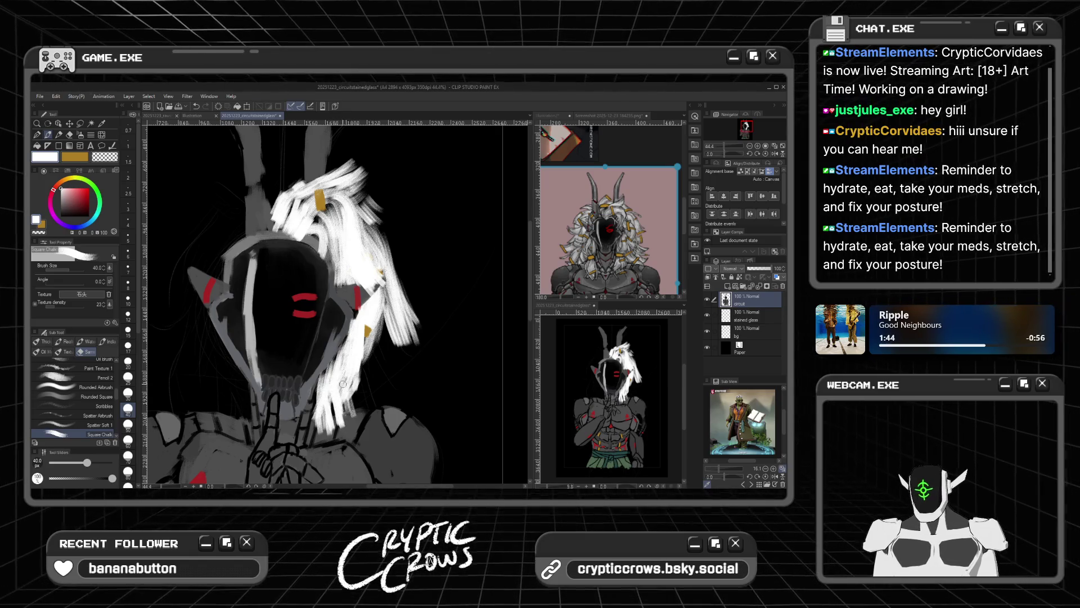
mouse_move(351, 380)
mouse_down()
mouse_move(360, 406)
mouse_move(374, 393)
mouse_up()
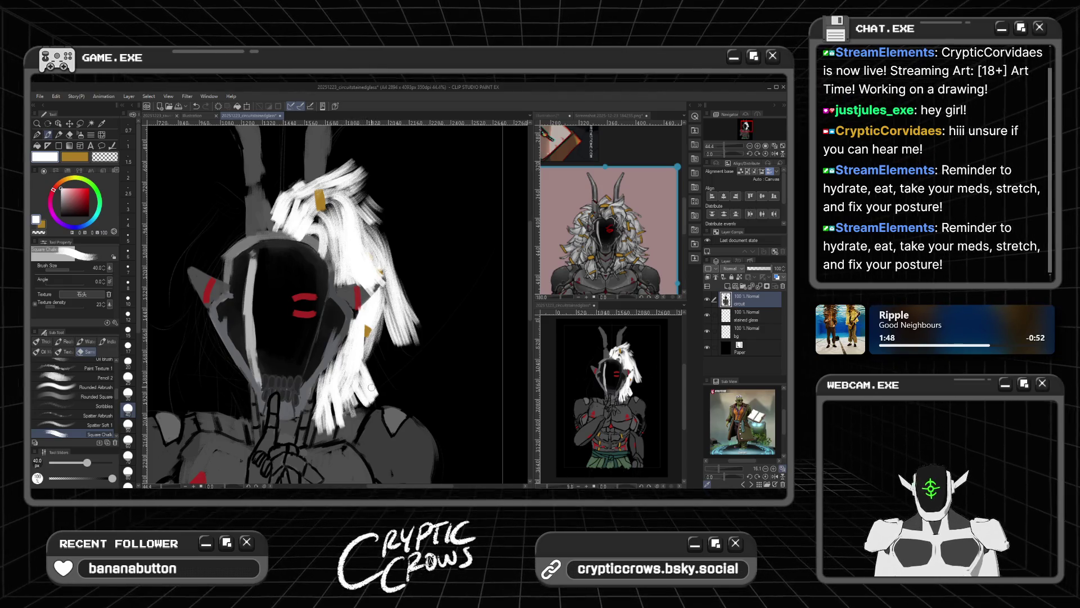
drag(363, 352, 388, 399)
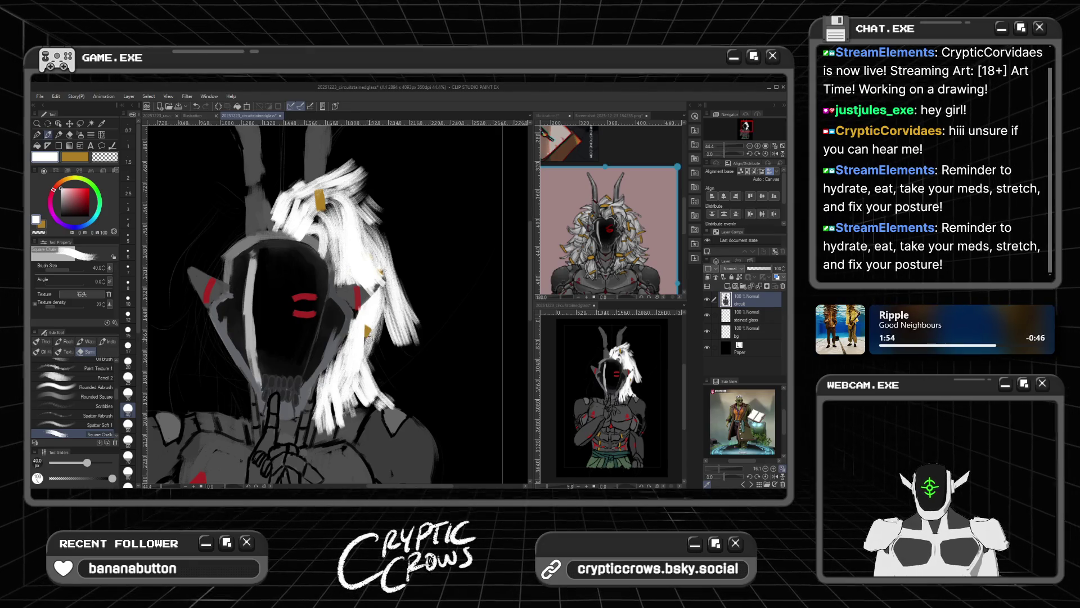
mouse_move(376, 371)
mouse_down()
mouse_move(376, 313)
mouse_move(363, 371)
mouse_up()
mouse_move(376, 322)
mouse_down()
mouse_move(362, 365)
mouse_move(371, 372)
mouse_up()
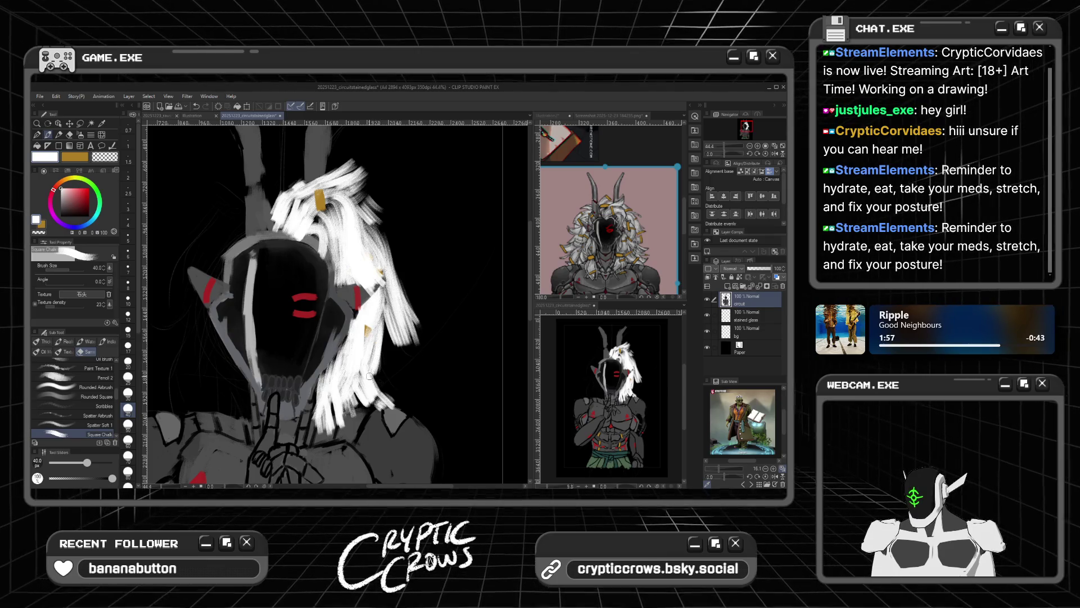
mouse_move(385, 336)
mouse_down()
mouse_move(388, 391)
mouse_move(386, 378)
mouse_up()
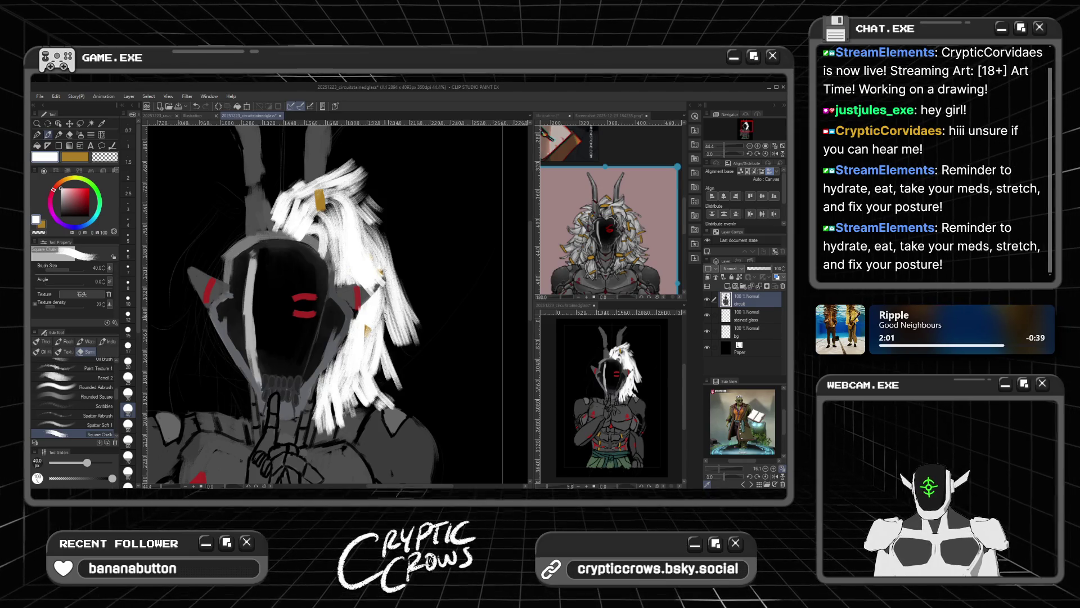
drag(401, 329, 401, 402)
mouse_move(380, 357)
mouse_down()
mouse_move(404, 396)
mouse_move(395, 402)
mouse_move(408, 387)
mouse_up()
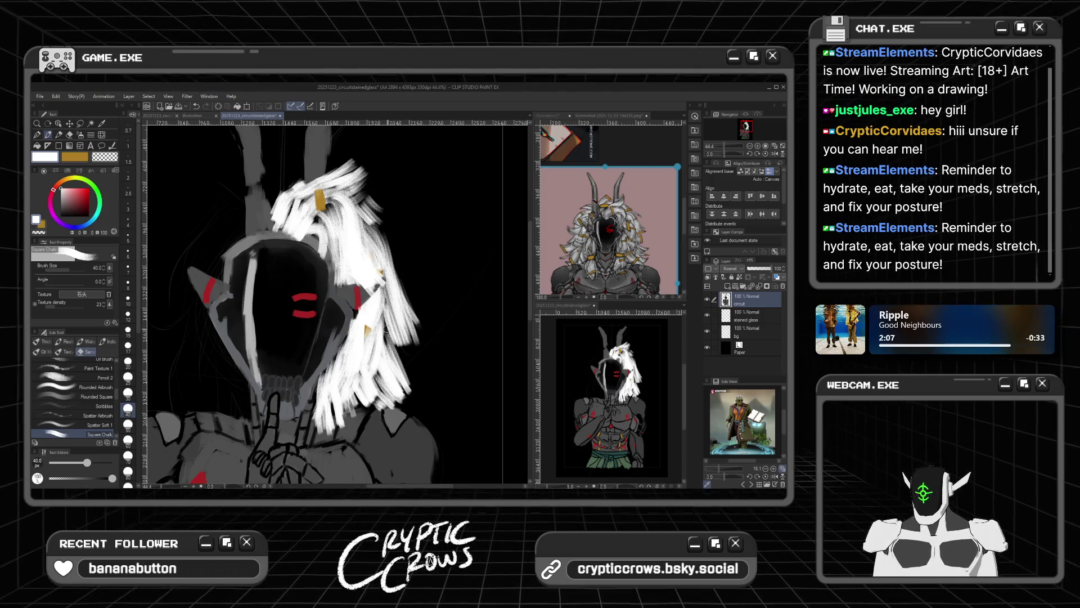
drag(386, 326, 421, 378)
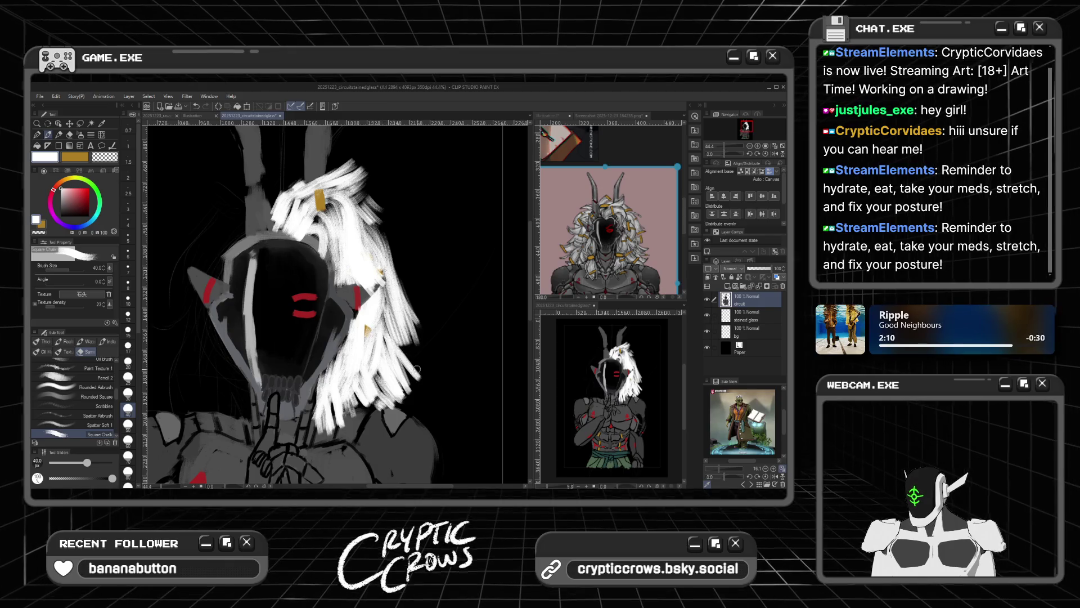
scroll(427, 400, down, 3)
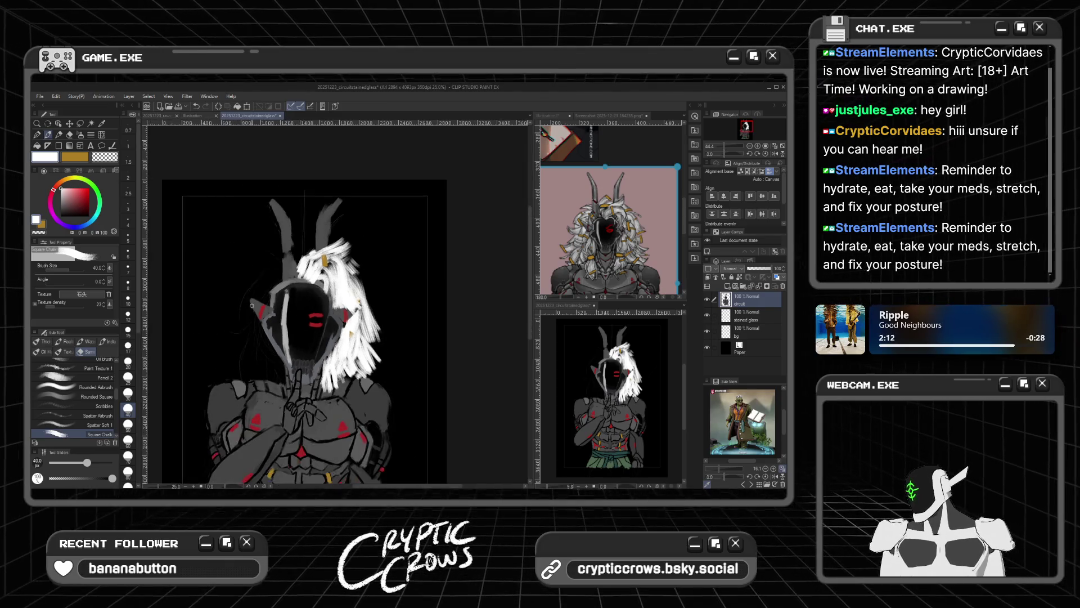
Step: Add short white strands at the hair's top and left edge, redoing those at the left horn base
scroll(207, 306, down, 2)
scroll(207, 305, up, 4)
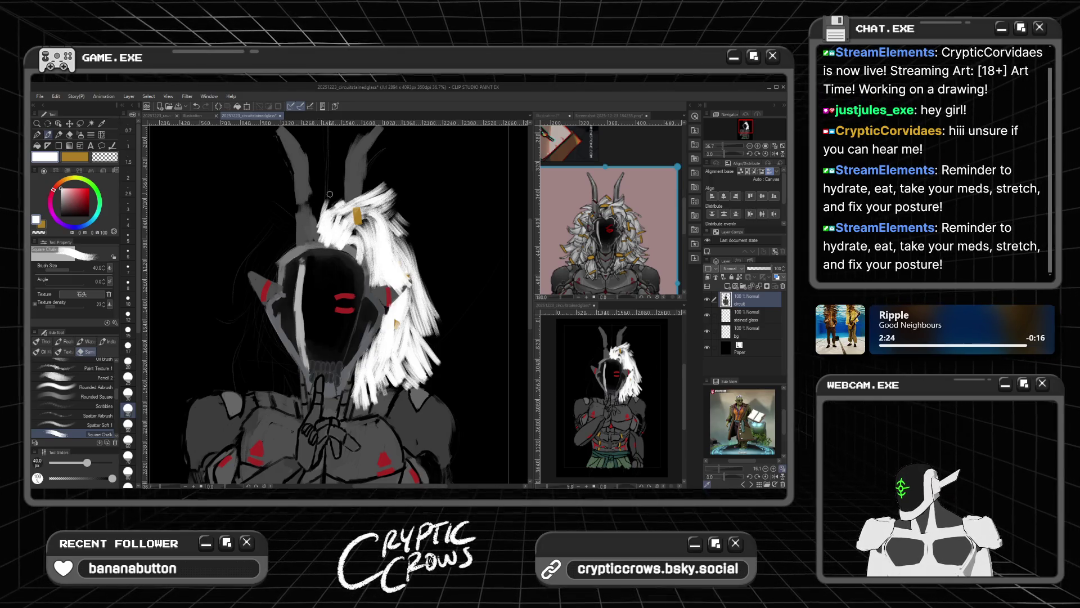
mouse_move(319, 219)
mouse_down()
mouse_move(328, 183)
mouse_move(314, 219)
mouse_up()
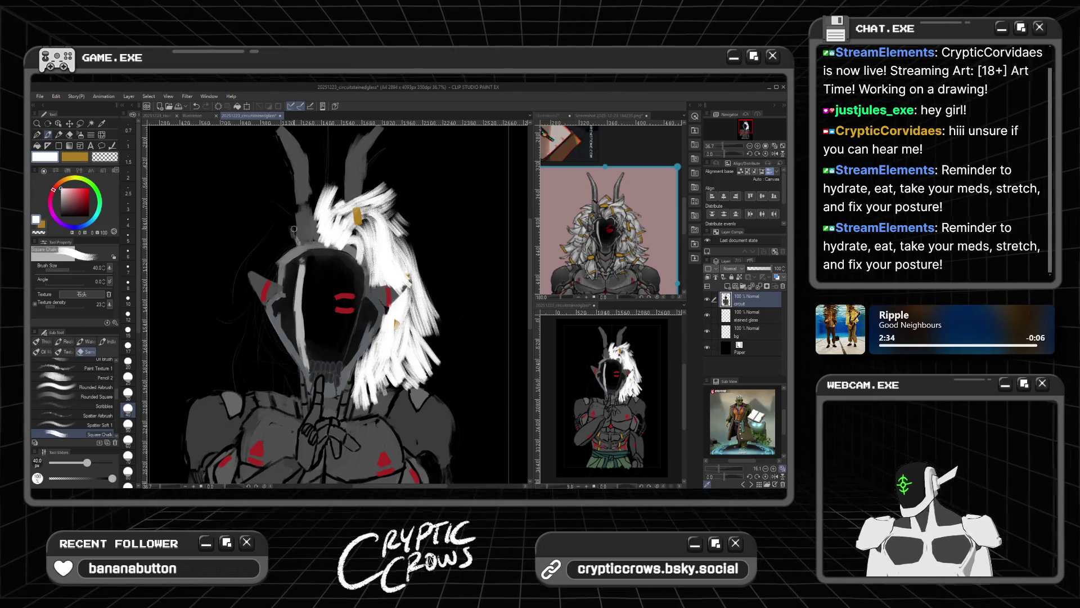
mouse_move(293, 225)
mouse_down()
mouse_move(296, 239)
mouse_move(282, 243)
mouse_up()
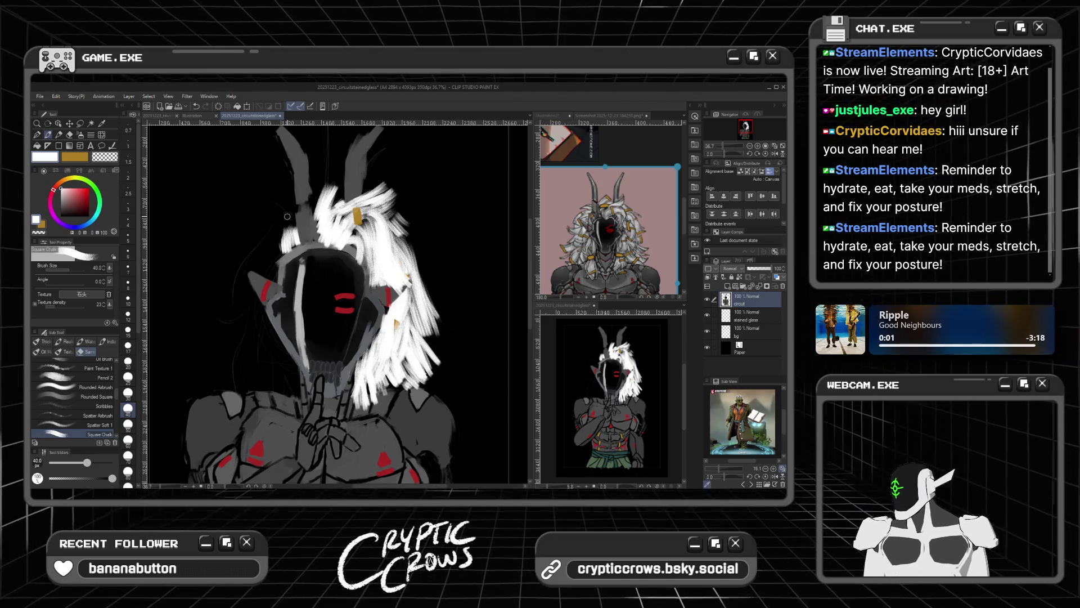
mouse_move(292, 213)
mouse_down()
mouse_move(278, 188)
mouse_move(292, 208)
mouse_up()
key(ctrl+z)
key(ctrl+z)
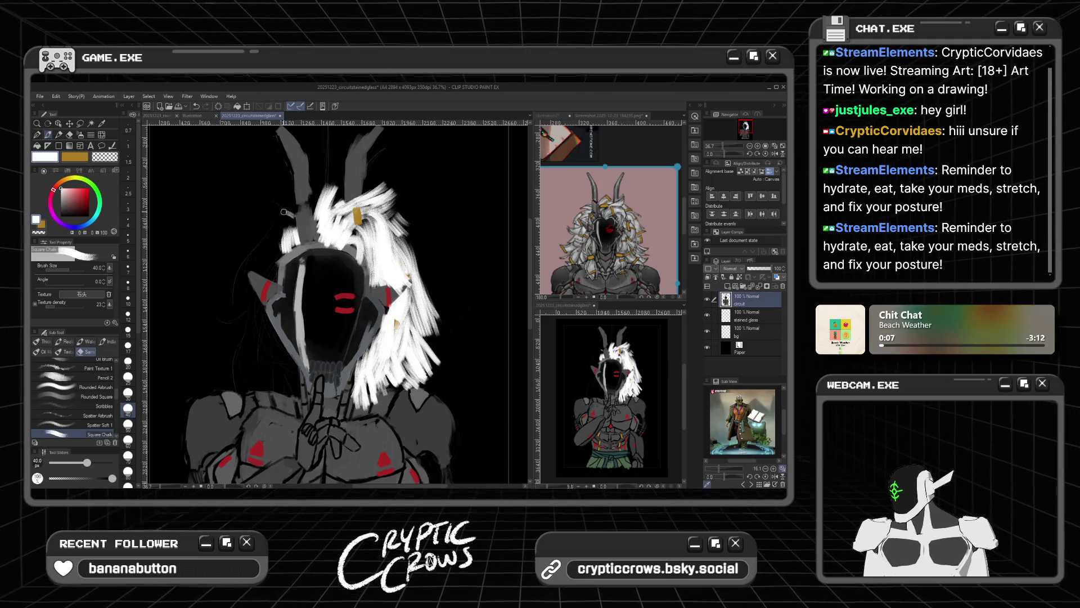
drag(295, 221, 272, 211)
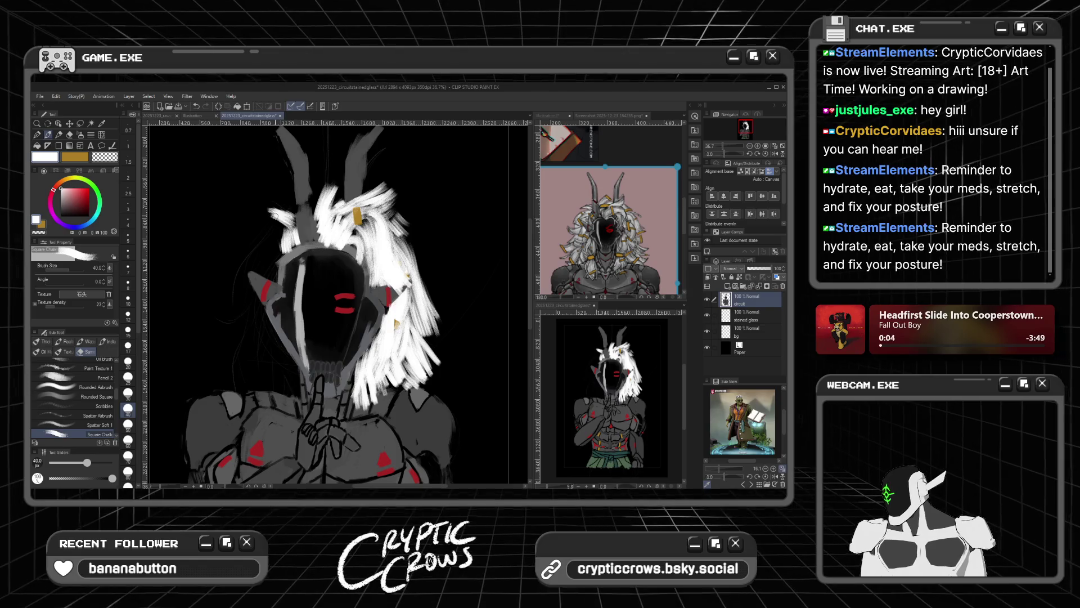
Step: Paint white strands over the left hair and extend short strands down its lower-left edge
mouse_move(289, 238)
mouse_down()
mouse_move(265, 227)
mouse_move(252, 259)
mouse_move(278, 232)
mouse_move(246, 263)
mouse_up()
drag(287, 226, 260, 262)
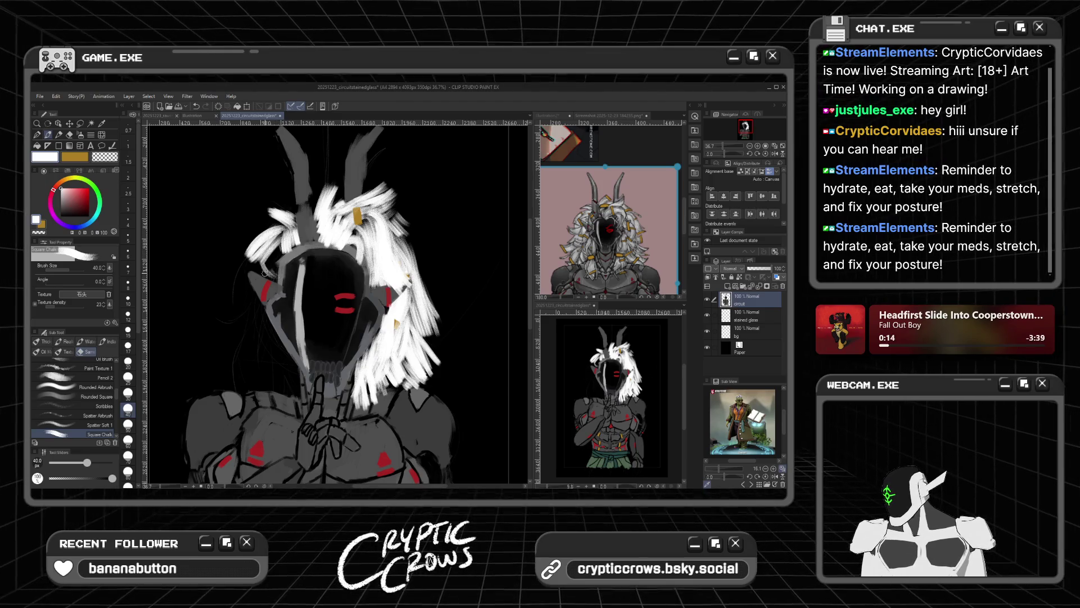
mouse_move(279, 274)
mouse_down()
mouse_move(269, 241)
mouse_move(281, 250)
mouse_up()
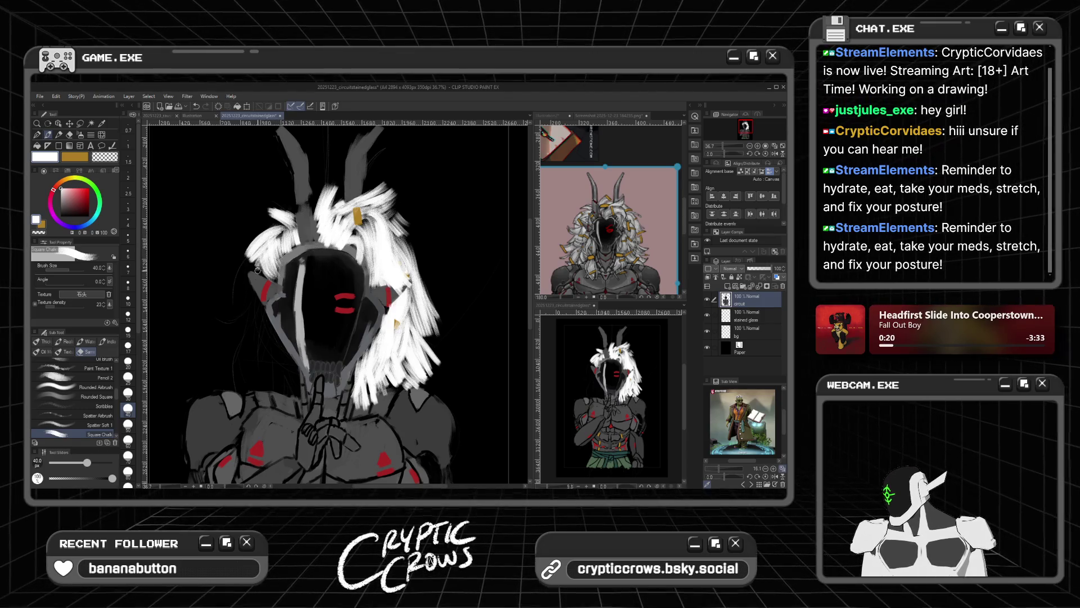
mouse_move(259, 253)
mouse_down()
mouse_move(251, 288)
mouse_move(223, 315)
mouse_move(248, 295)
mouse_move(220, 308)
mouse_move(211, 288)
mouse_move(237, 290)
mouse_move(220, 311)
mouse_move(213, 288)
mouse_move(211, 316)
mouse_move(210, 274)
mouse_up()
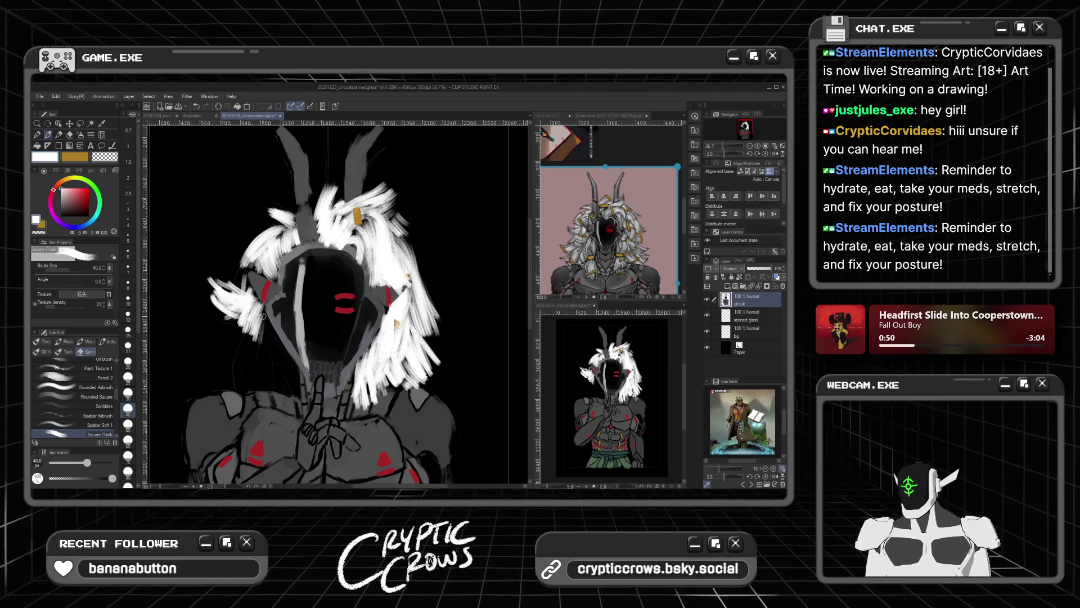
mouse_move(264, 313)
mouse_down()
mouse_move(254, 353)
mouse_move(263, 329)
mouse_move(257, 364)
mouse_move(276, 337)
mouse_move(272, 387)
mouse_move(273, 377)
mouse_up()
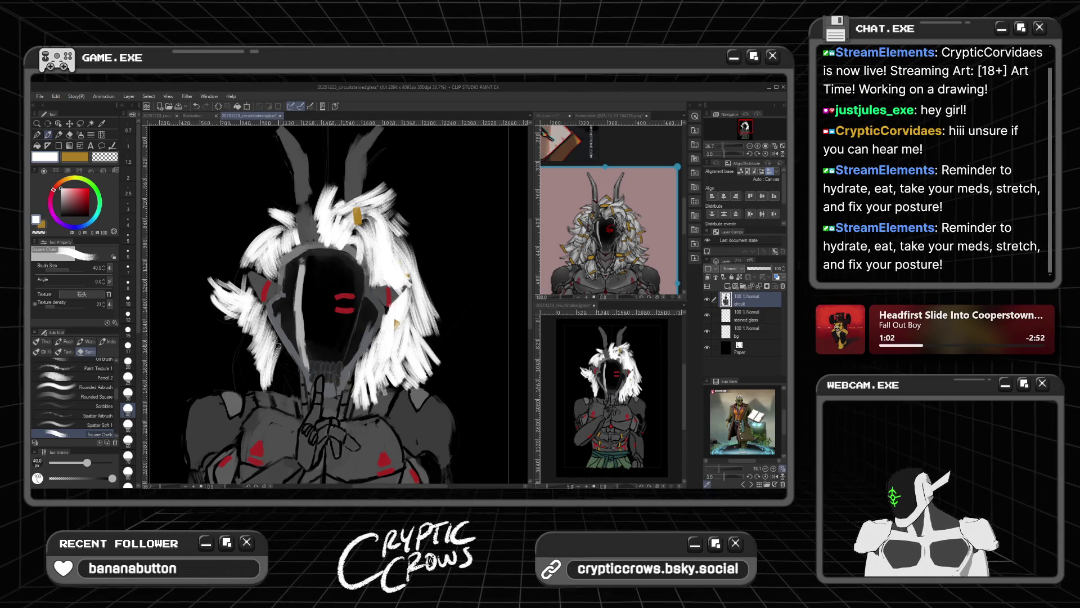
drag(276, 340, 268, 322)
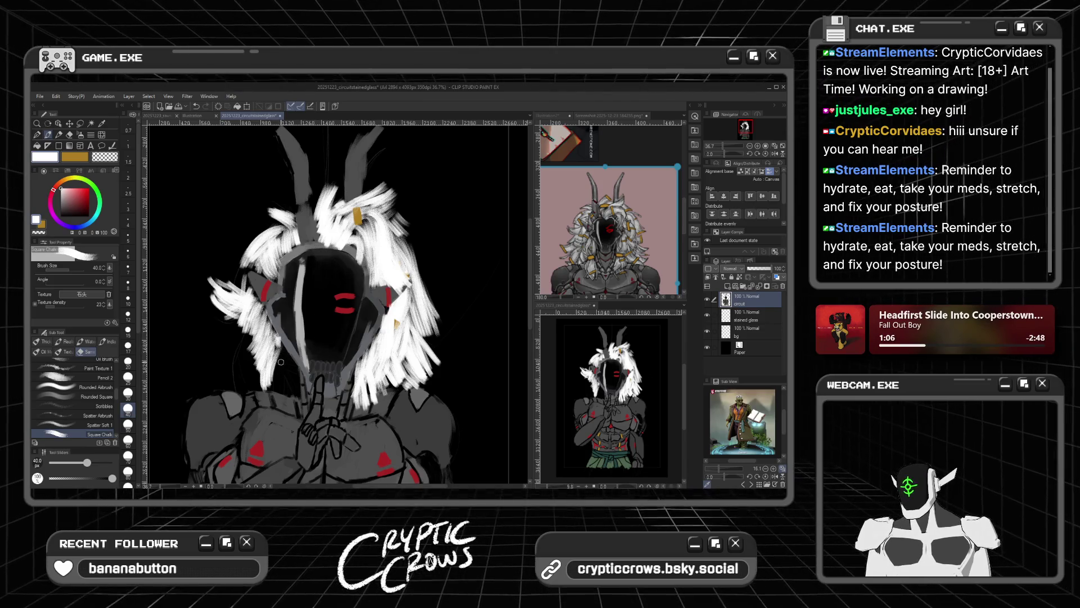
mouse_move(286, 350)
mouse_down()
mouse_move(279, 388)
mouse_move(279, 355)
mouse_move(277, 372)
mouse_move(285, 356)
mouse_move(293, 410)
mouse_up()
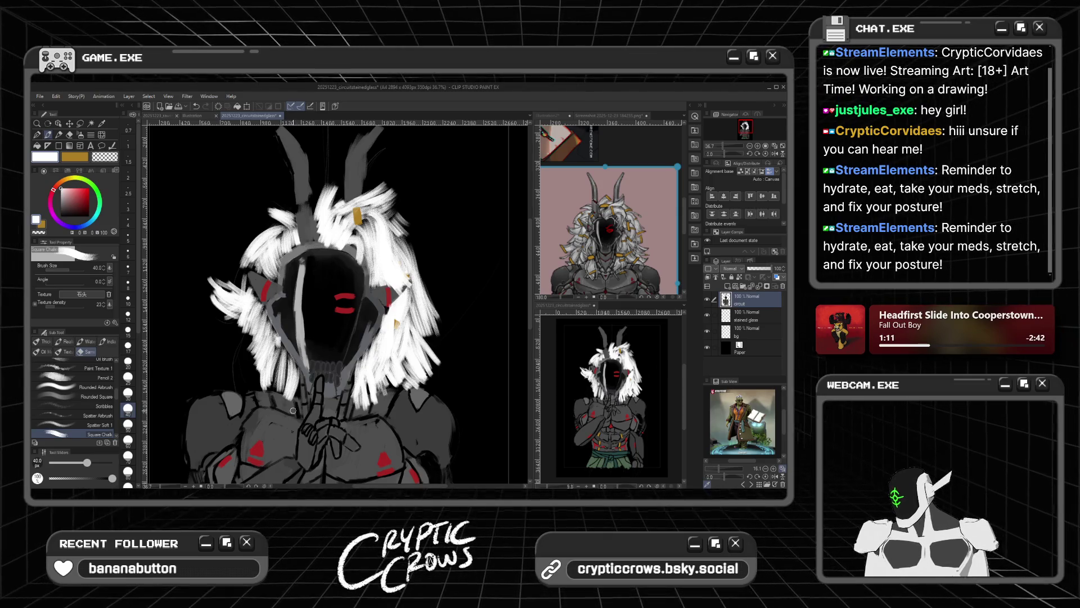
Step: Zoom in and paint white hair strands on both sides of the neck
scroll(291, 418, down, 2)
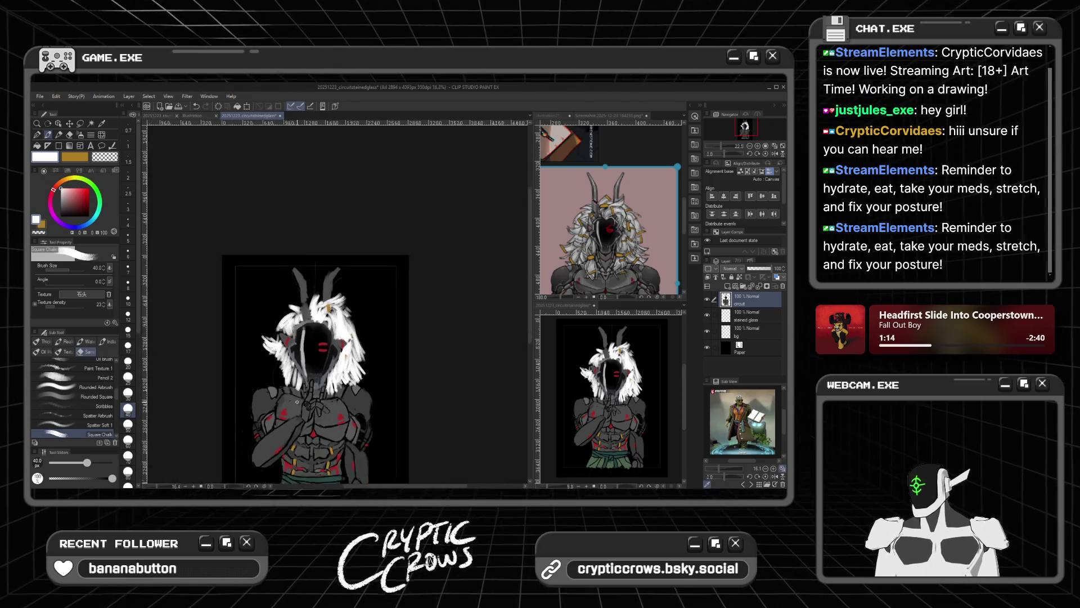
scroll(282, 429, up, 3)
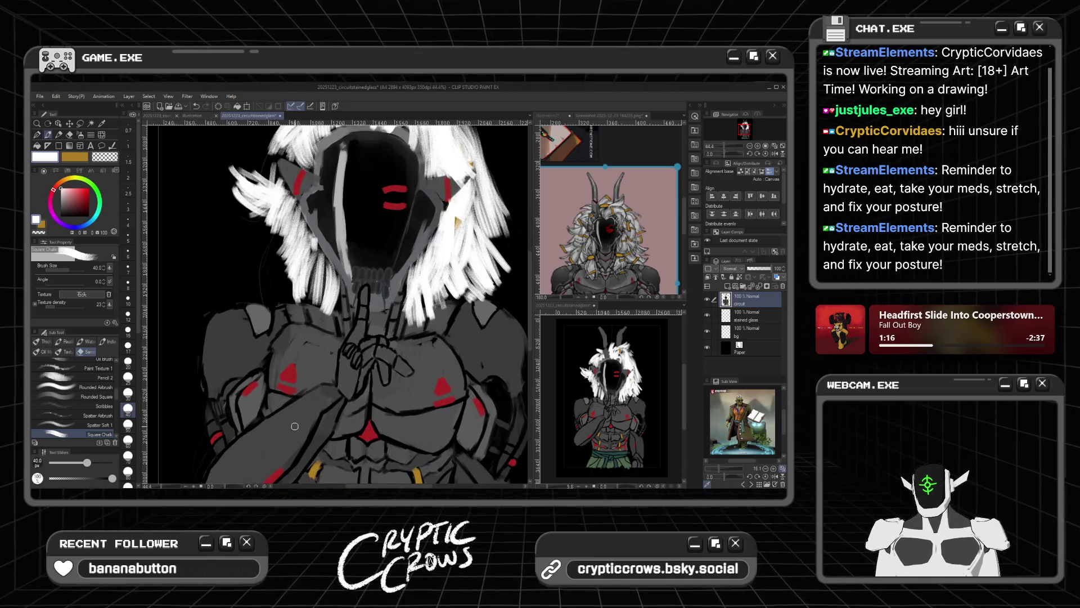
mouse_move(322, 298)
mouse_down()
mouse_move(320, 256)
mouse_move(316, 296)
mouse_up()
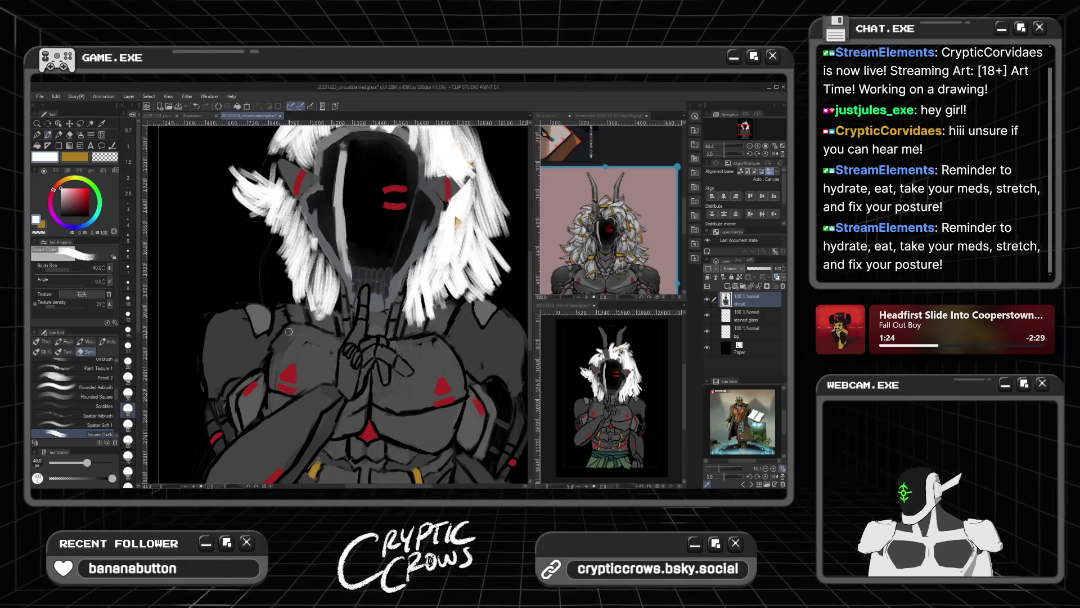
mouse_move(325, 312)
mouse_down()
mouse_move(326, 356)
mouse_move(303, 344)
mouse_move(299, 324)
mouse_move(296, 347)
mouse_up()
drag(301, 298, 297, 349)
drag(310, 316, 304, 344)
mouse_move(326, 303)
mouse_down()
mouse_move(337, 354)
mouse_move(326, 335)
mouse_up()
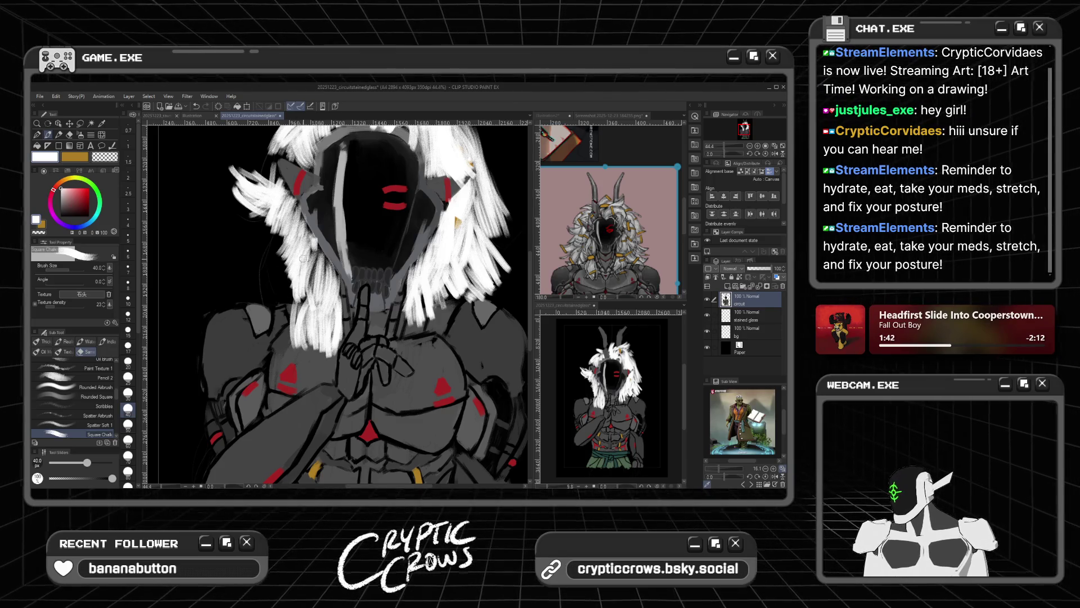
Step: Layer more white strands over the left hair, working up to its top
drag(313, 256, 304, 291)
drag(289, 239, 289, 294)
mouse_move(272, 250)
mouse_down()
mouse_move(294, 309)
mouse_move(282, 308)
mouse_up()
drag(269, 251, 279, 297)
mouse_move(284, 233)
mouse_down()
mouse_move(268, 305)
mouse_move(276, 310)
mouse_up()
mouse_move(273, 254)
mouse_down()
mouse_move(265, 299)
mouse_move(239, 306)
mouse_move(241, 296)
mouse_move(239, 307)
mouse_move(242, 273)
mouse_up()
drag(283, 231, 241, 268)
mouse_move(279, 226)
mouse_down()
mouse_move(232, 262)
mouse_move(263, 238)
mouse_move(248, 241)
mouse_move(246, 226)
mouse_up()
drag(283, 203, 246, 206)
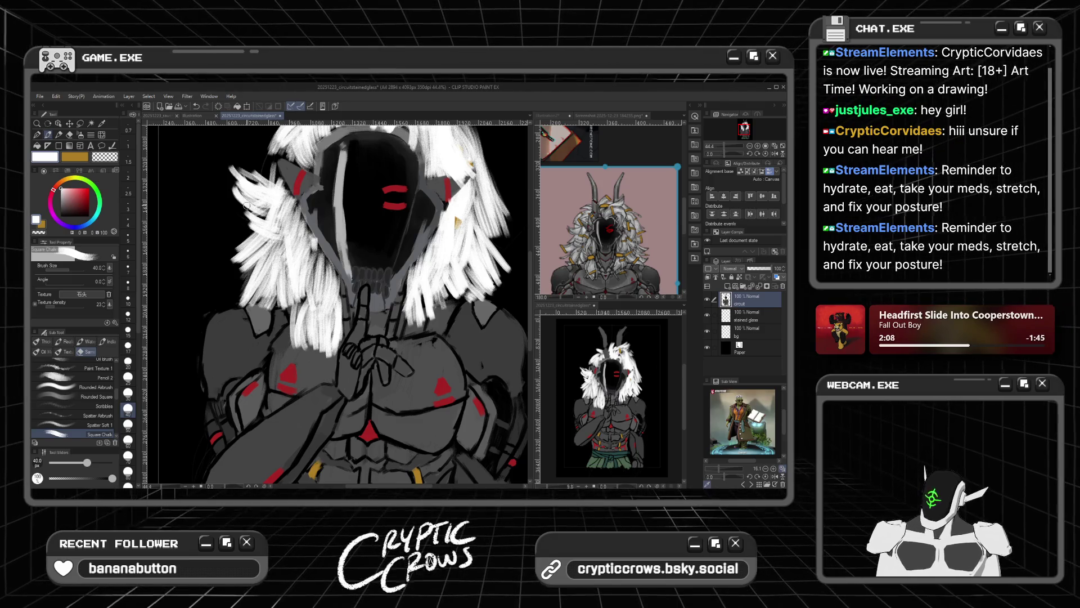
scroll(338, 304, down, 3)
Step: Paint several white Square Chalk strands down the right side of the hair
scroll(338, 303, up, 2)
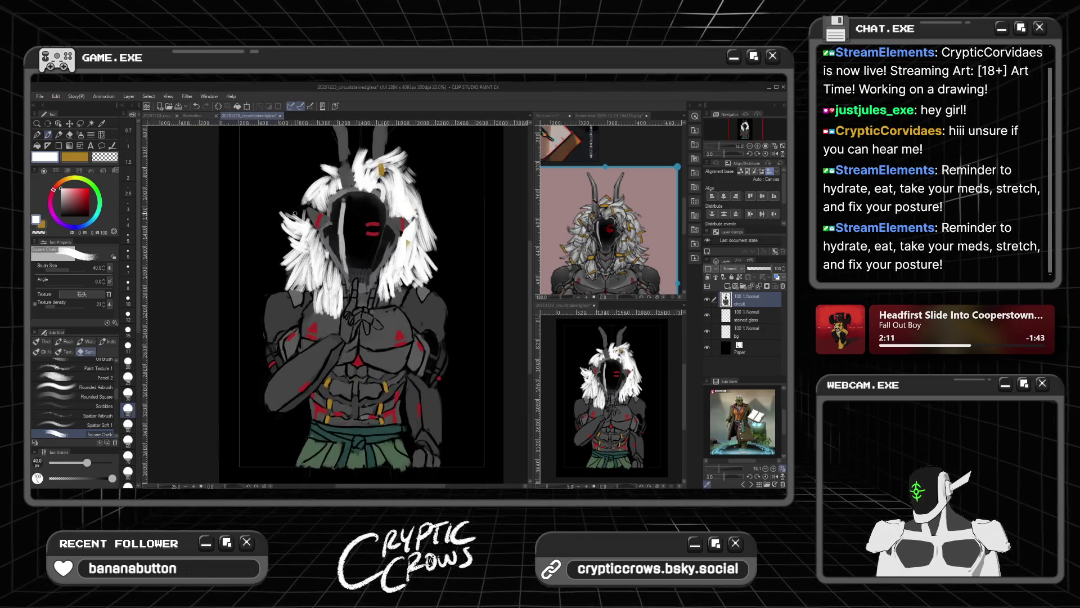
scroll(428, 301, up, 1)
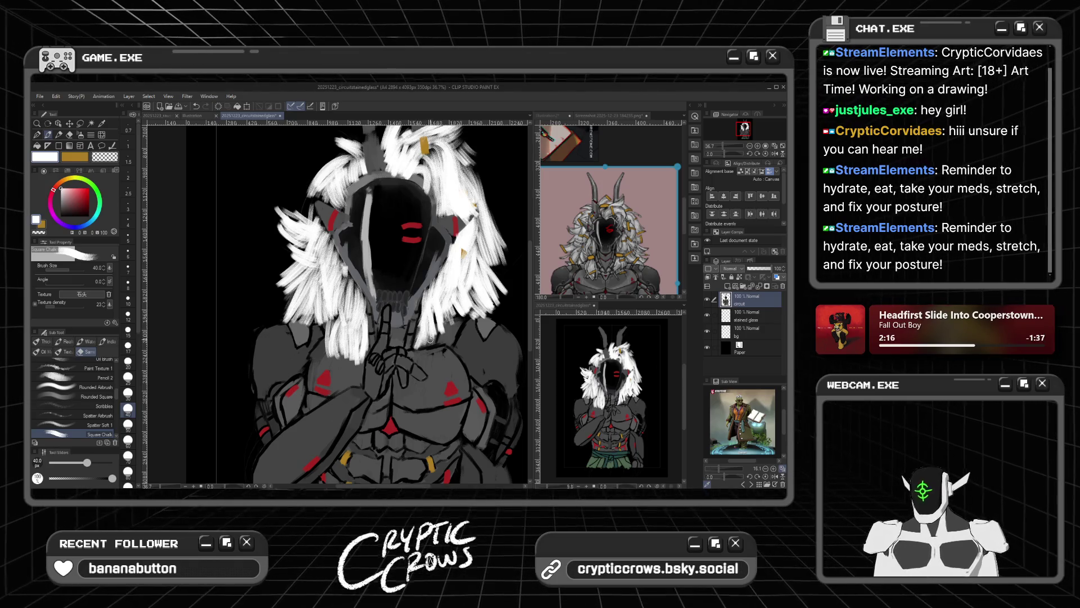
drag(432, 321, 442, 355)
drag(444, 309, 449, 352)
mouse_move(456, 310)
mouse_down()
mouse_move(447, 337)
mouse_move(456, 337)
mouse_up()
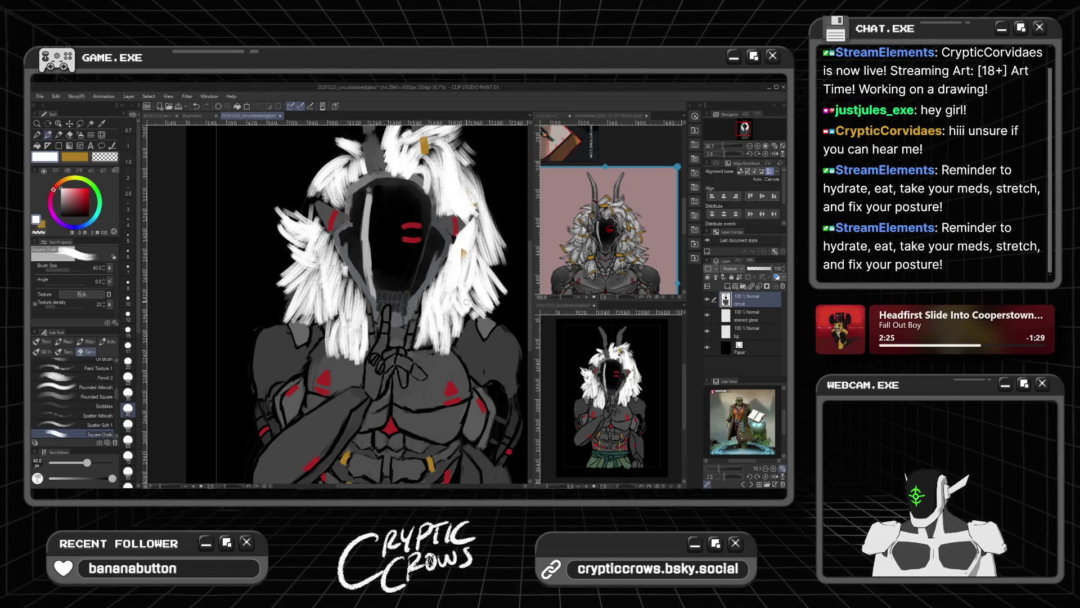
drag(479, 290, 487, 253)
Step: Zoom out to review the whole figure, then switch the painting colour to gold
scroll(323, 214, down, 3)
scroll(322, 214, up, 2)
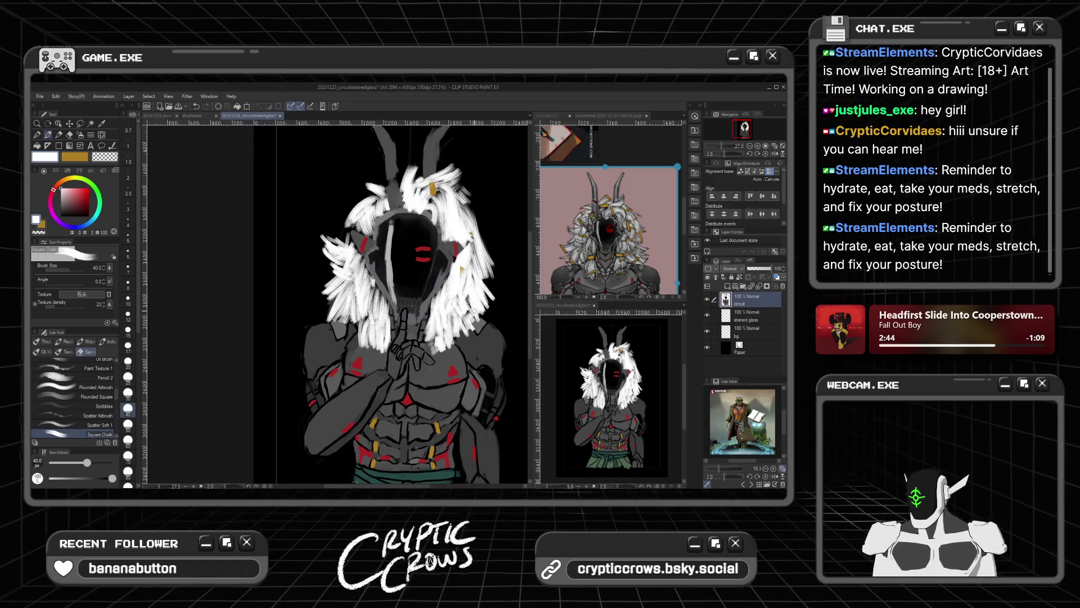
scroll(501, 316, down, 3)
scroll(469, 303, up, 3)
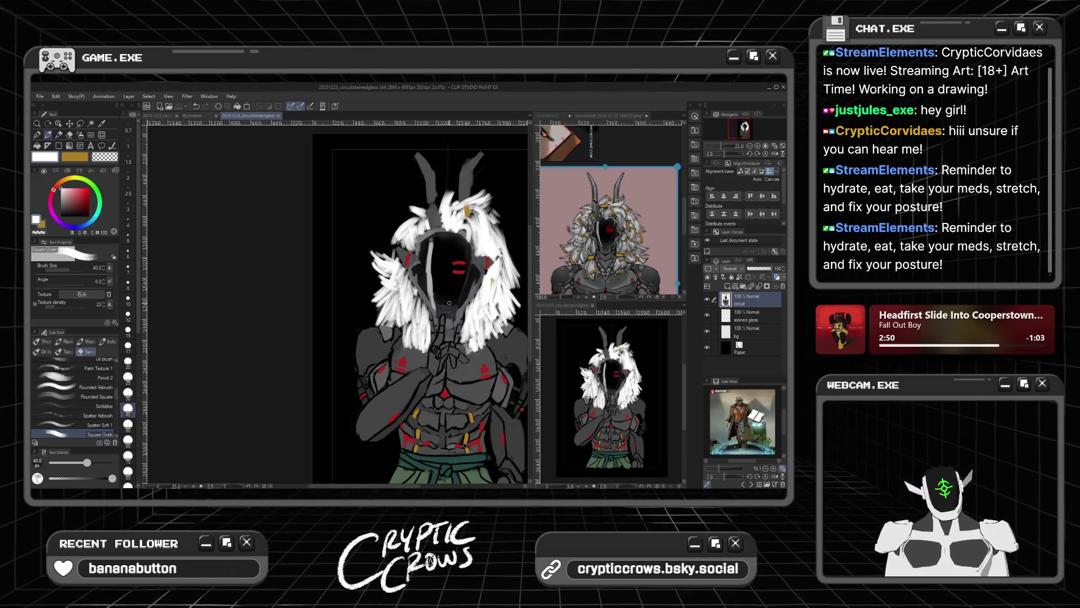
scroll(450, 306, down, 3)
scroll(452, 405, up, 3)
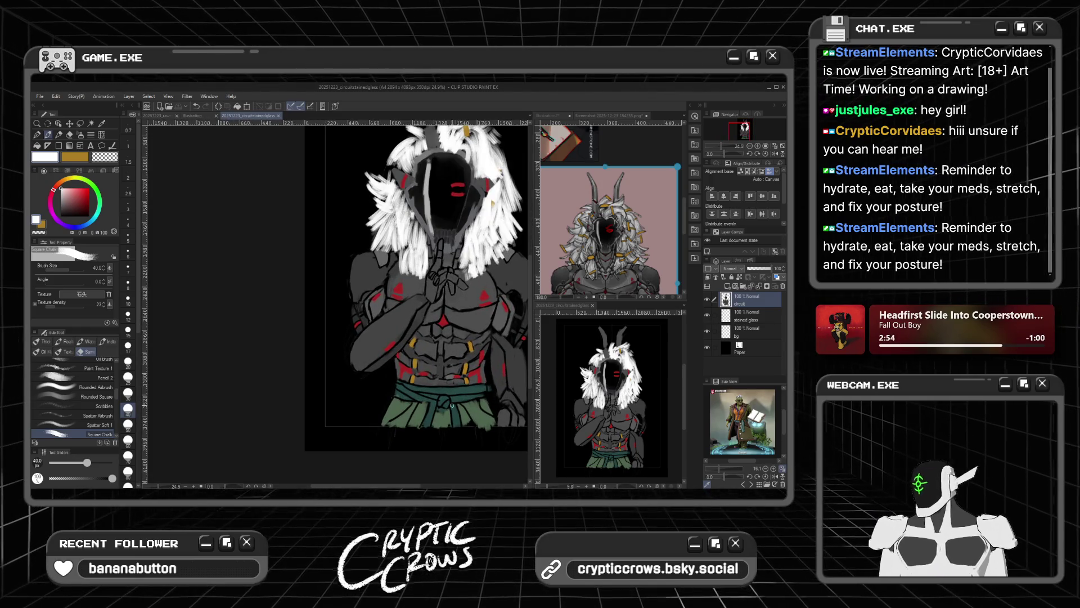
click(75, 157)
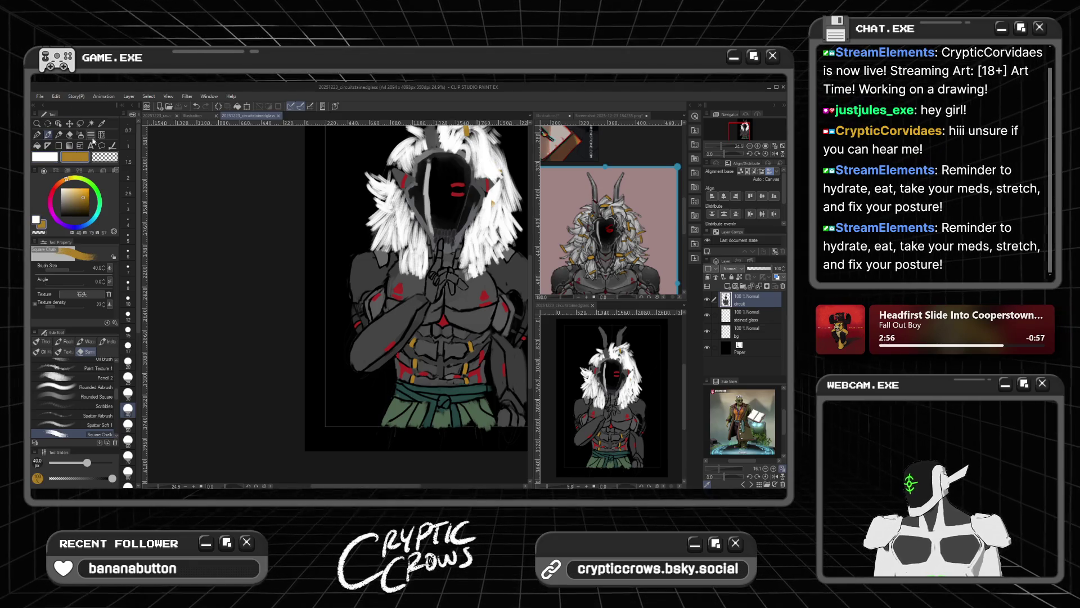
Step: Paint a gold band across a strand on the left side of the white hair
scroll(332, 269, up, 1)
scroll(394, 276, down, 2)
scroll(432, 280, up, 4)
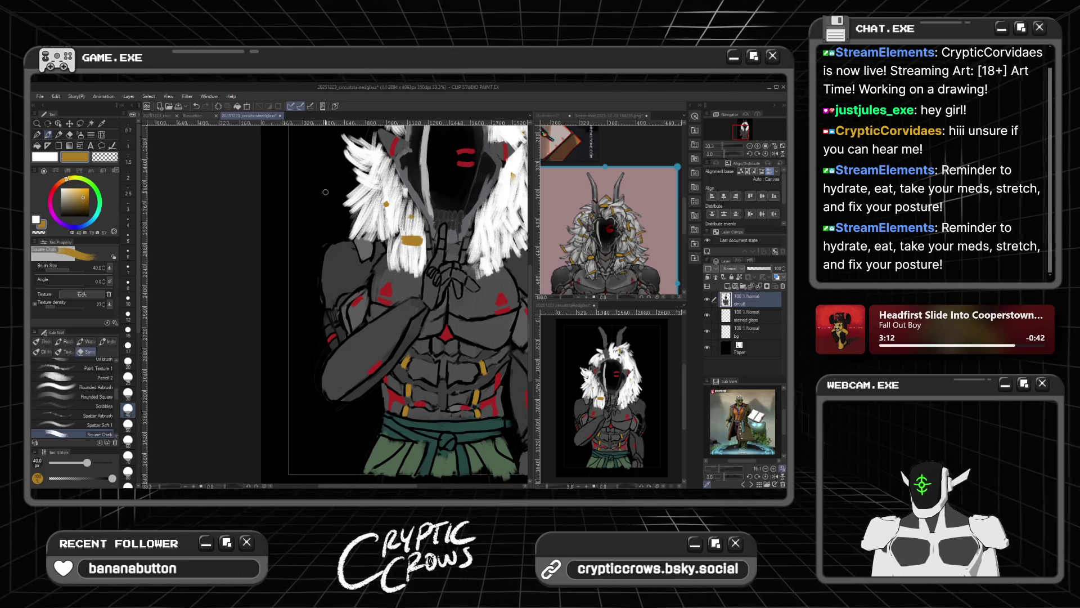
drag(349, 213, 342, 197)
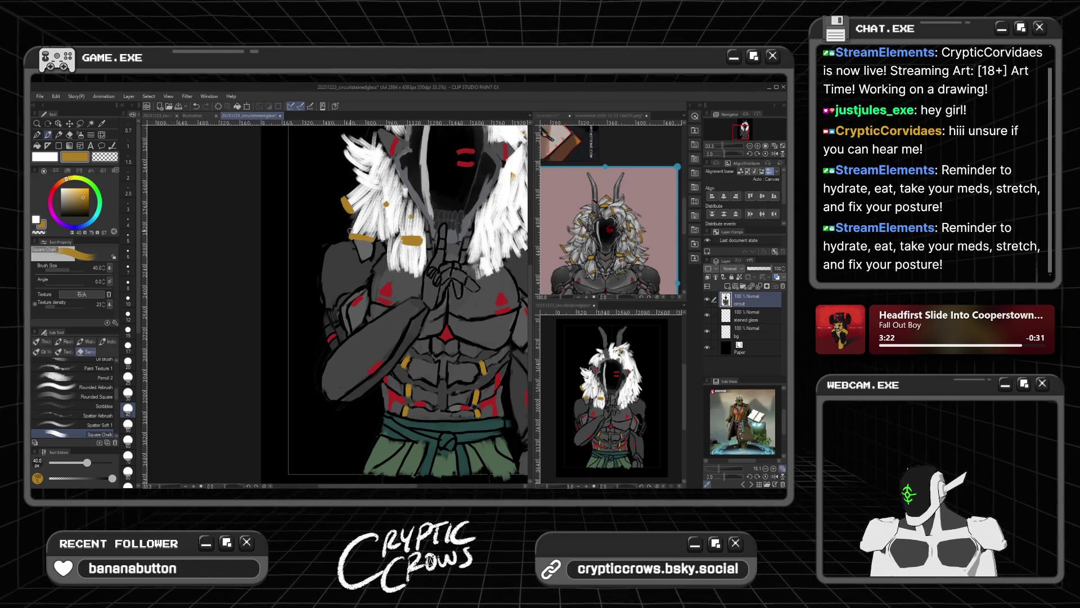
scroll(346, 224, down, 2)
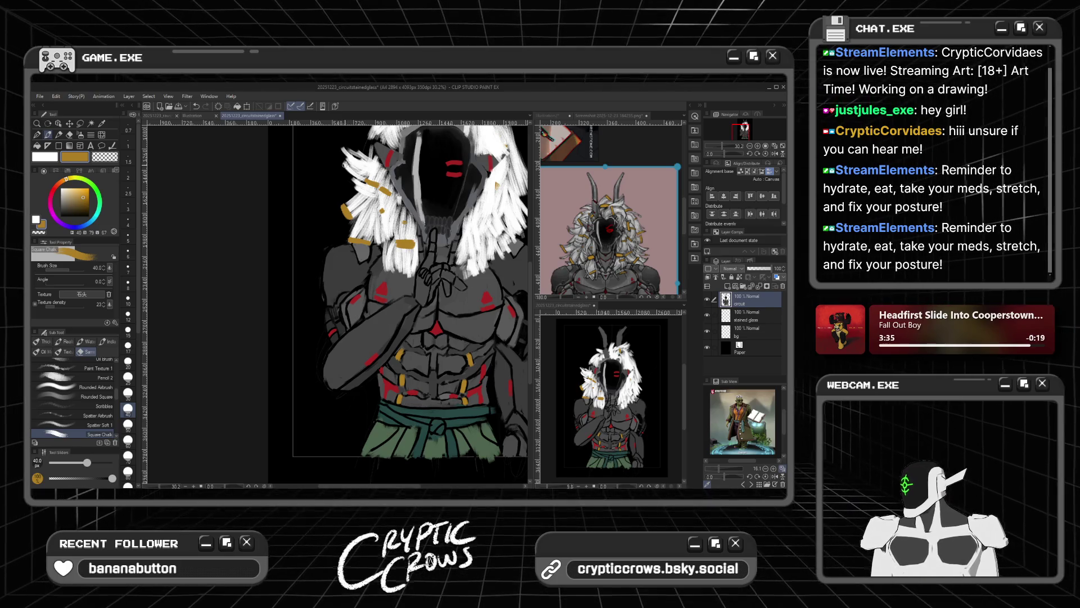
scroll(377, 163, down, 3)
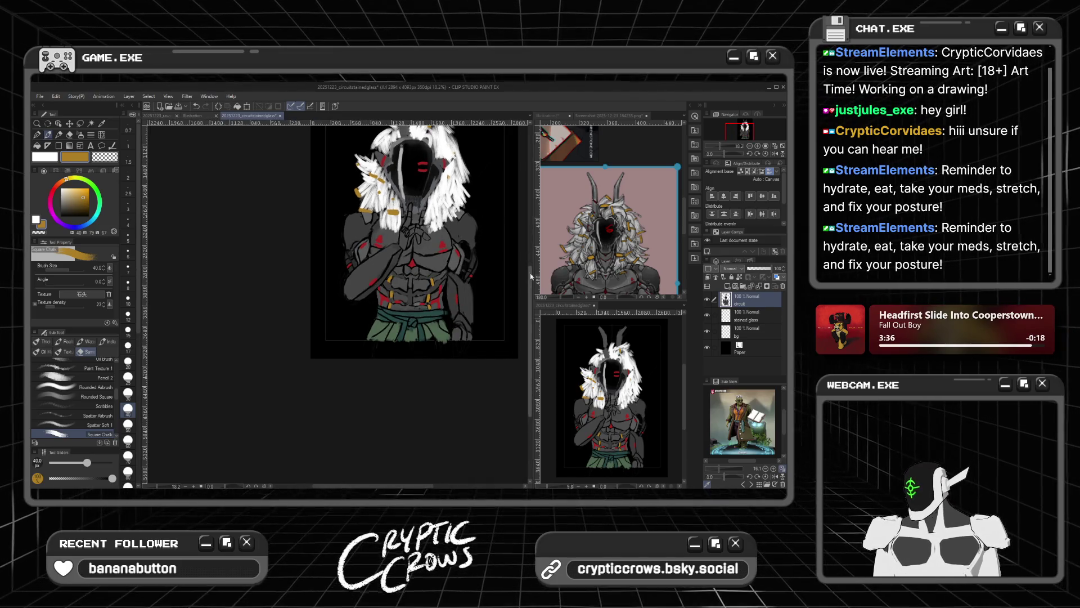
scroll(412, 240, up, 2)
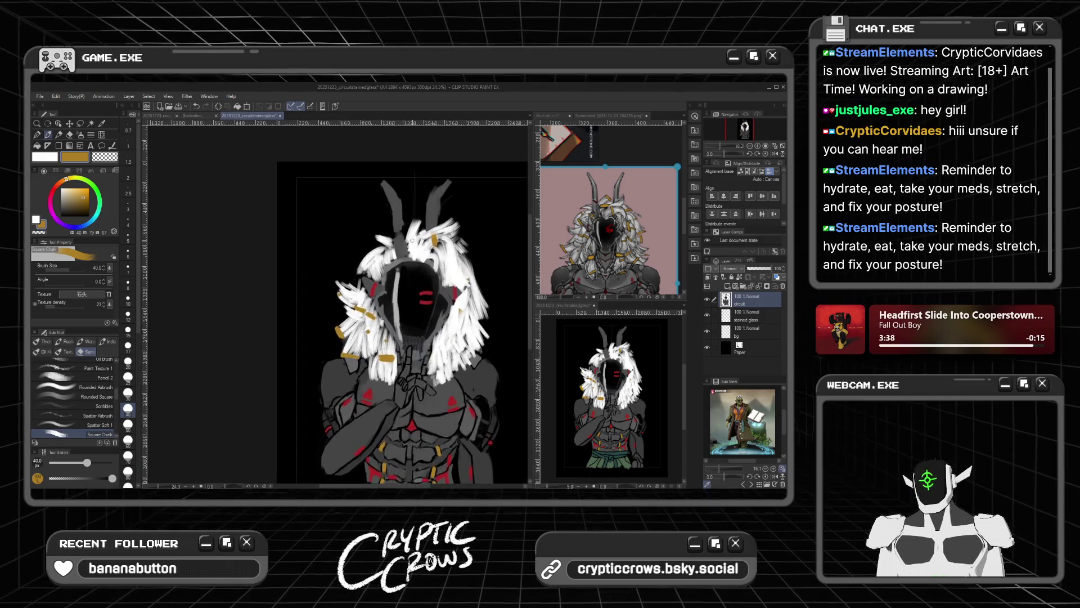
Step: Dab a gold band onto the white hair on the right side
scroll(412, 240, up, 1)
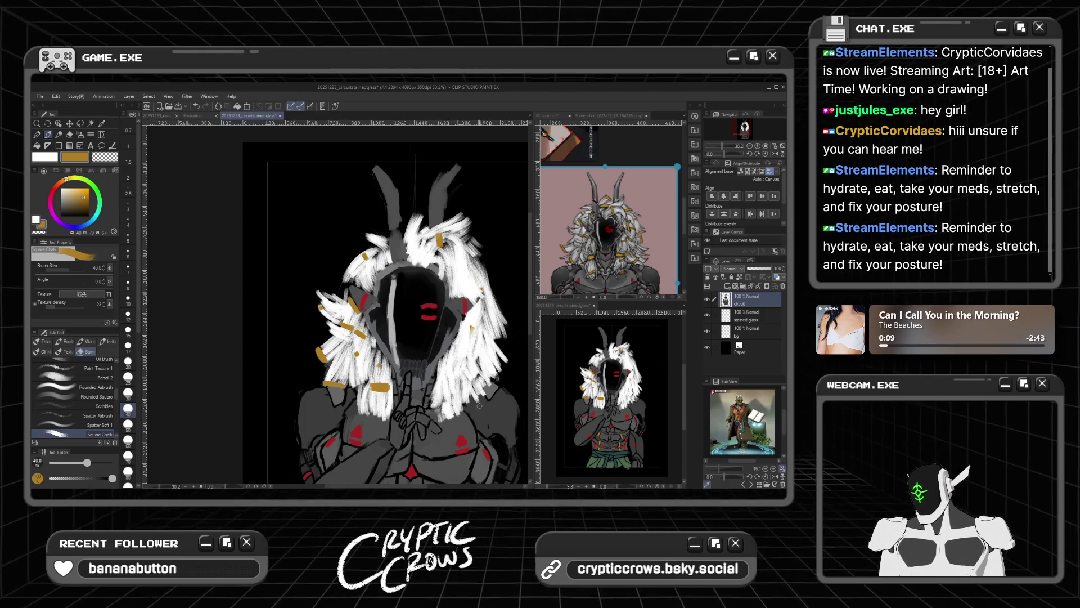
scroll(478, 405, up, 2)
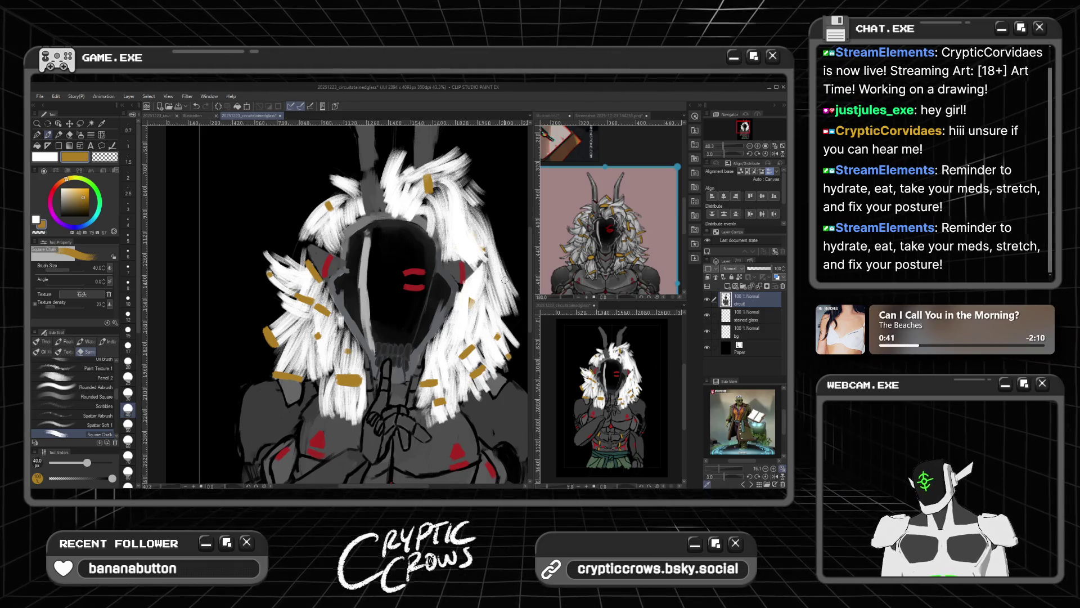
drag(460, 311, 468, 308)
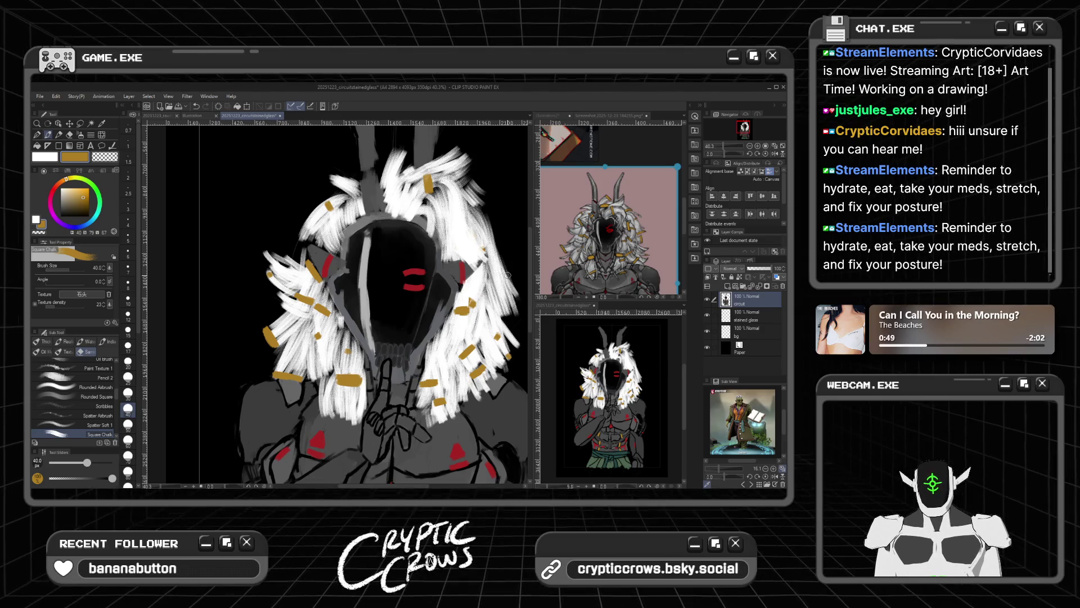
Step: Switch back to white and add strands along the hair's right edge
click(37, 218)
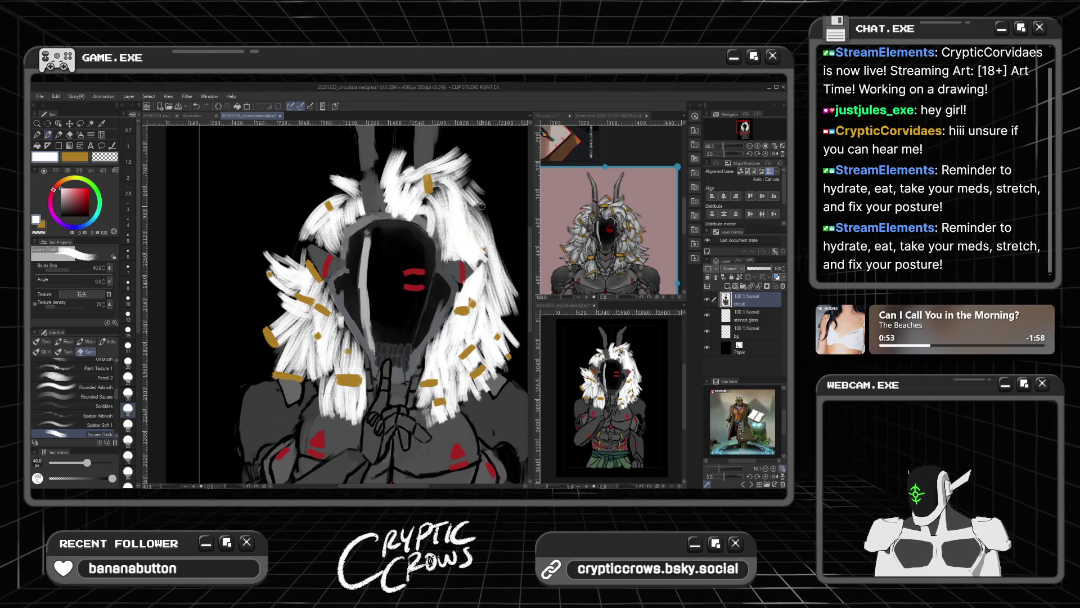
mouse_move(469, 207)
mouse_down()
mouse_move(498, 251)
mouse_move(486, 214)
mouse_move(515, 279)
mouse_up()
mouse_move(515, 318)
mouse_down()
mouse_move(497, 305)
mouse_move(509, 324)
mouse_move(517, 309)
mouse_move(522, 321)
mouse_move(505, 299)
mouse_up()
scroll(506, 237, down, 1)
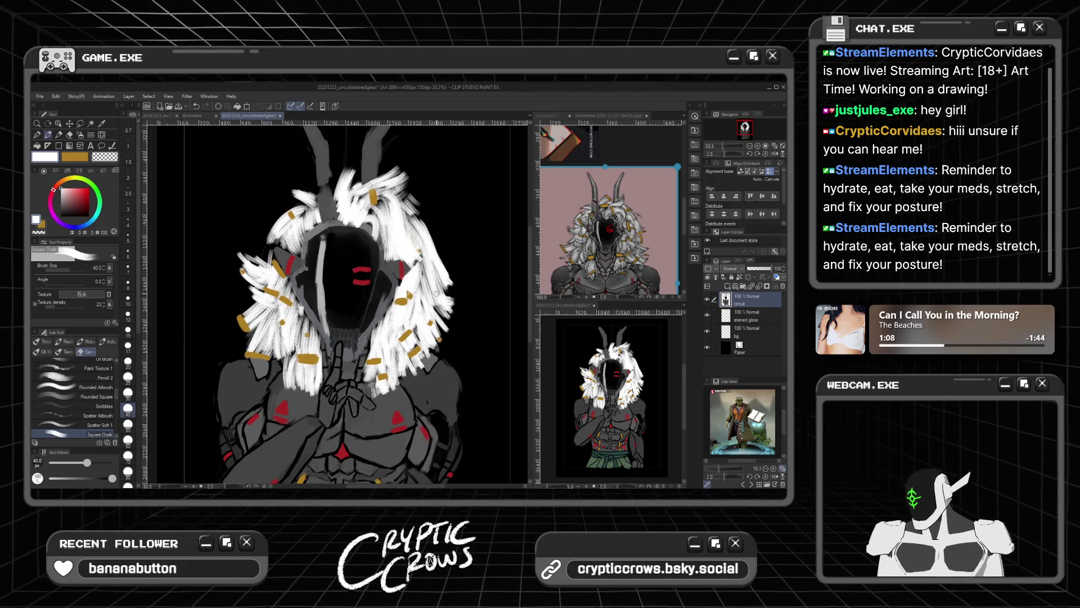
Step: Choose gold for the hair accents, then sample red from the face markings
scroll(433, 283, up, 1)
click(78, 159)
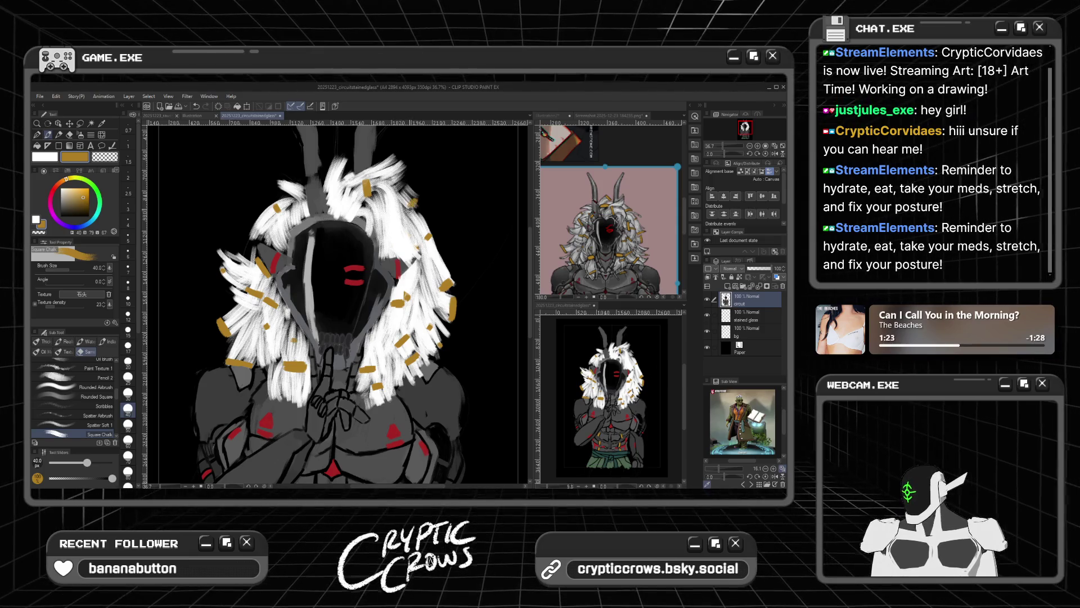
key(x)
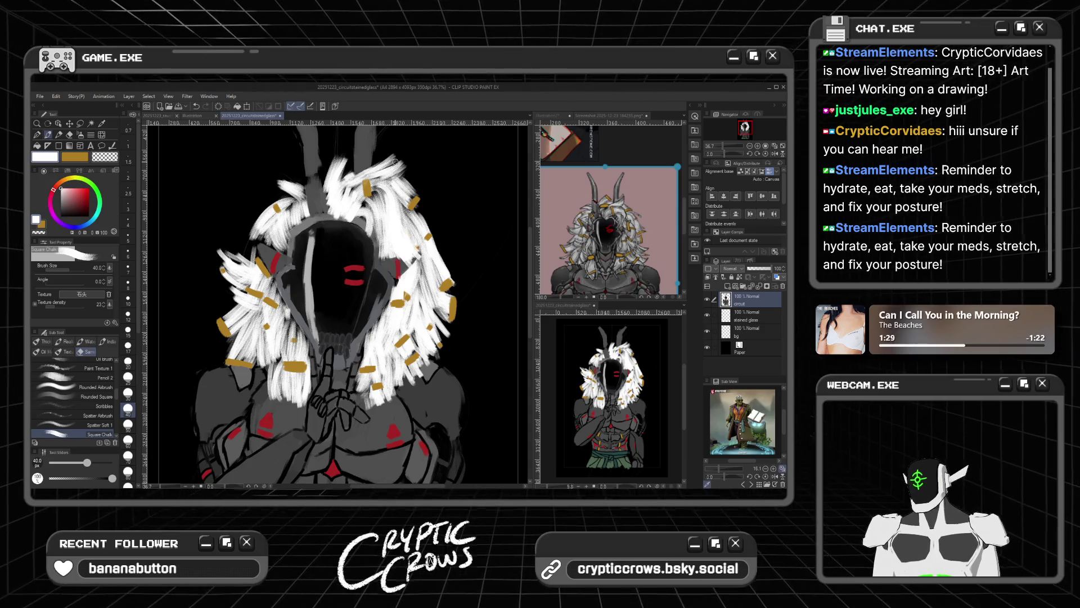
scroll(385, 151, down, 2)
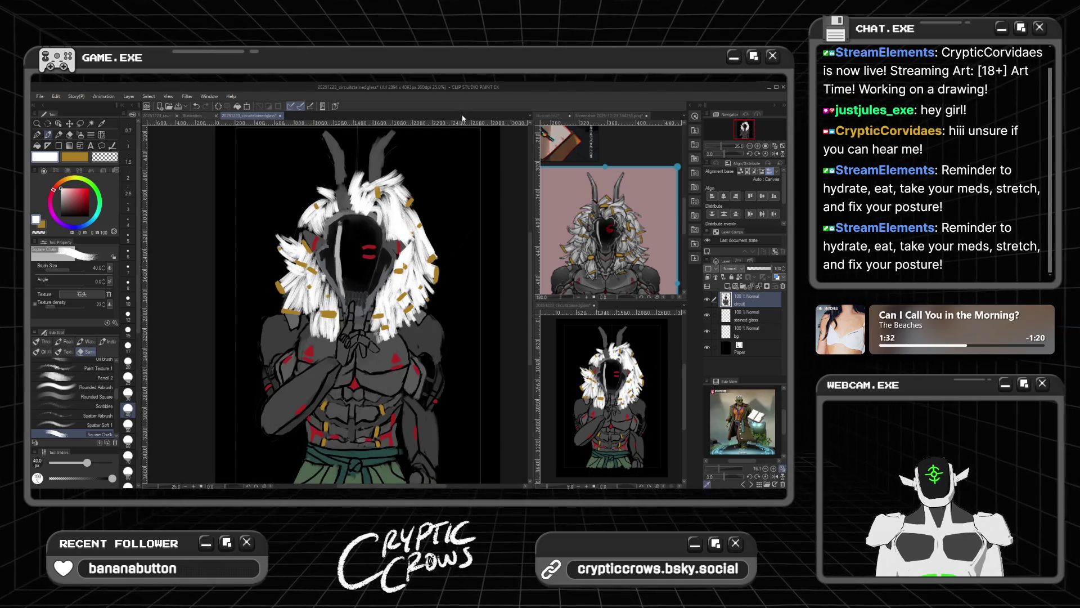
scroll(343, 145, up, 1)
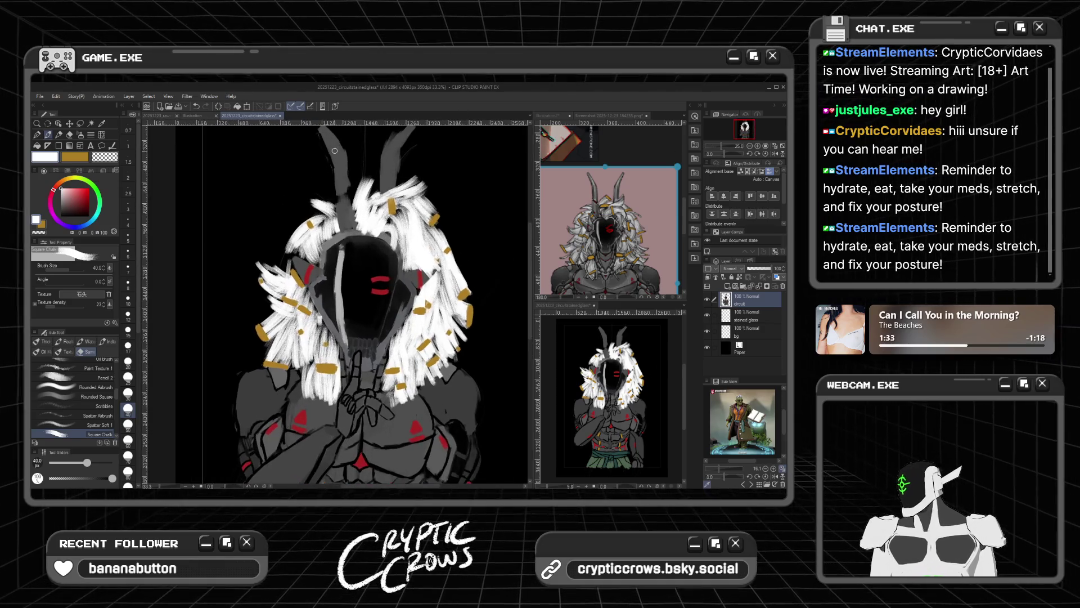
click(76, 157)
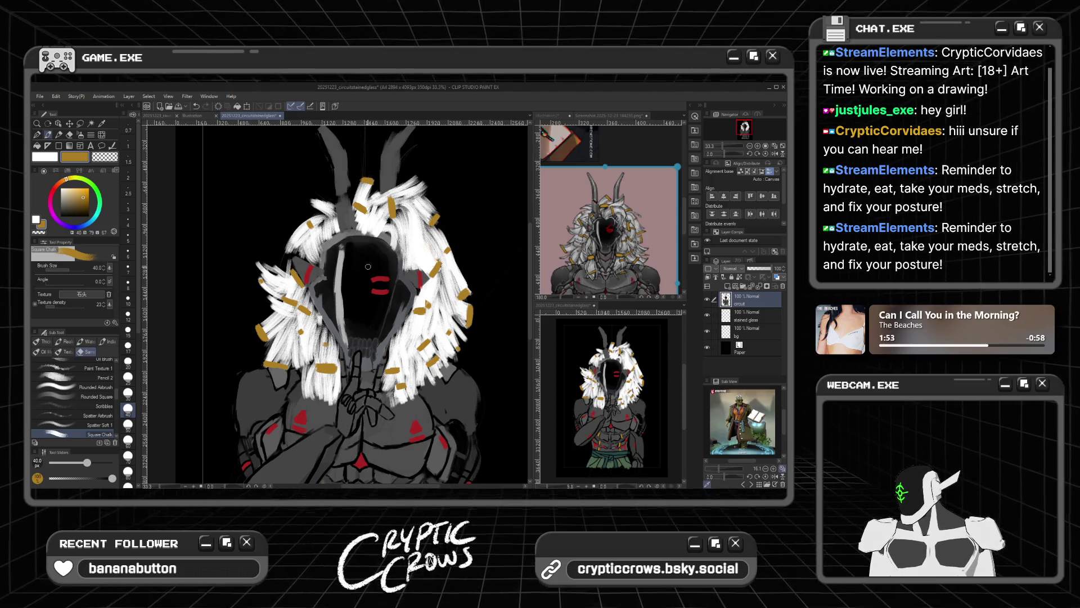
alt+click(380, 278)
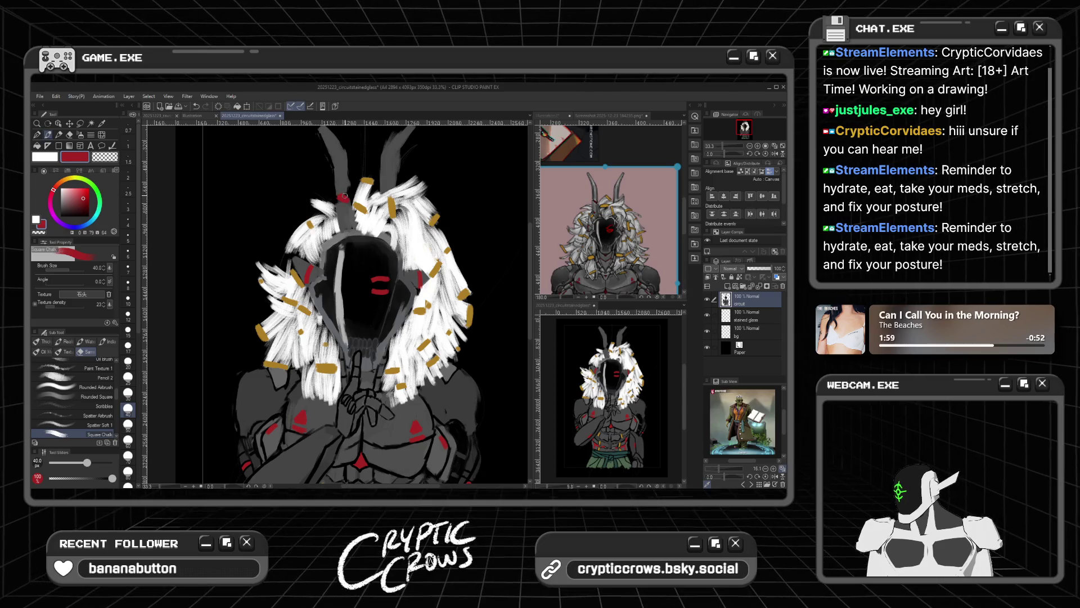
Step: Sample the horn's grey and brush it up the left horn and over the mask's top
alt+click(341, 169)
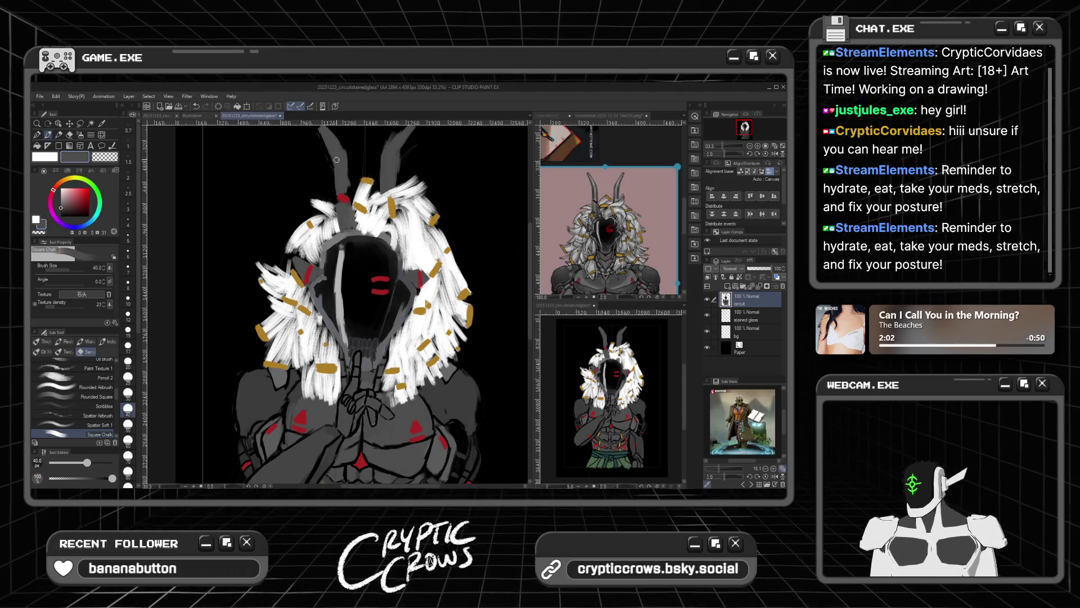
drag(346, 195, 344, 154)
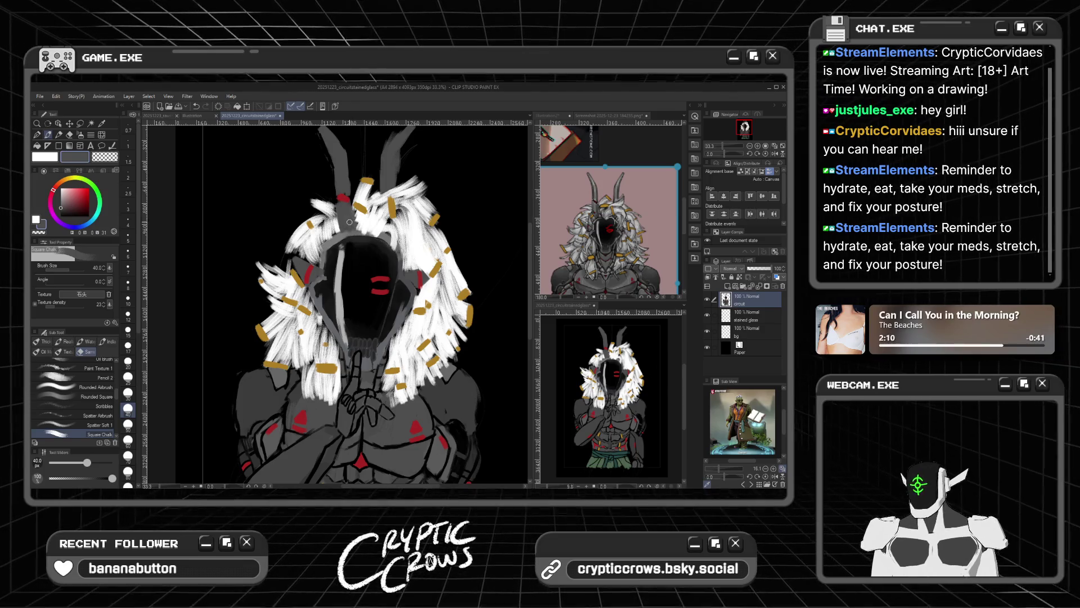
mouse_move(349, 229)
mouse_down()
mouse_move(360, 248)
mouse_move(362, 237)
mouse_up()
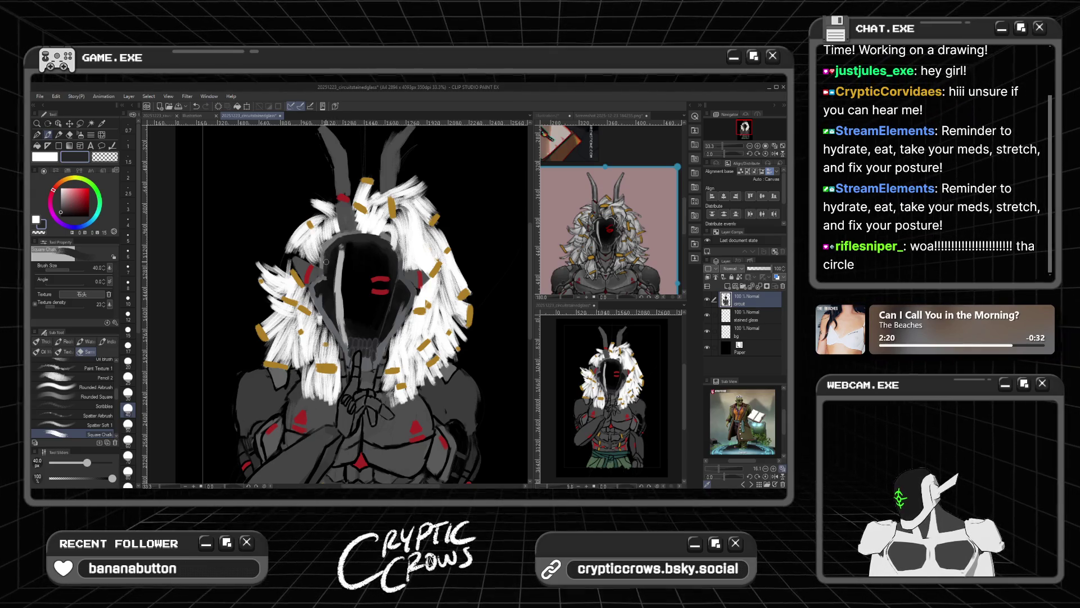
scroll(335, 248, down, 2)
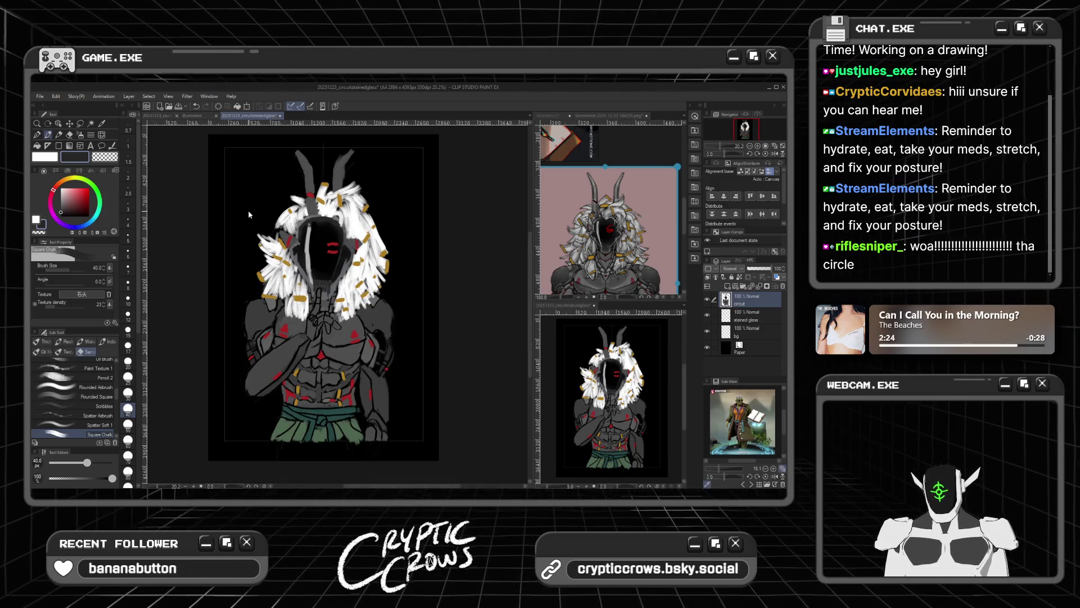
Step: Save the warrior painting with Ctrl+S
key(ctrl+s)
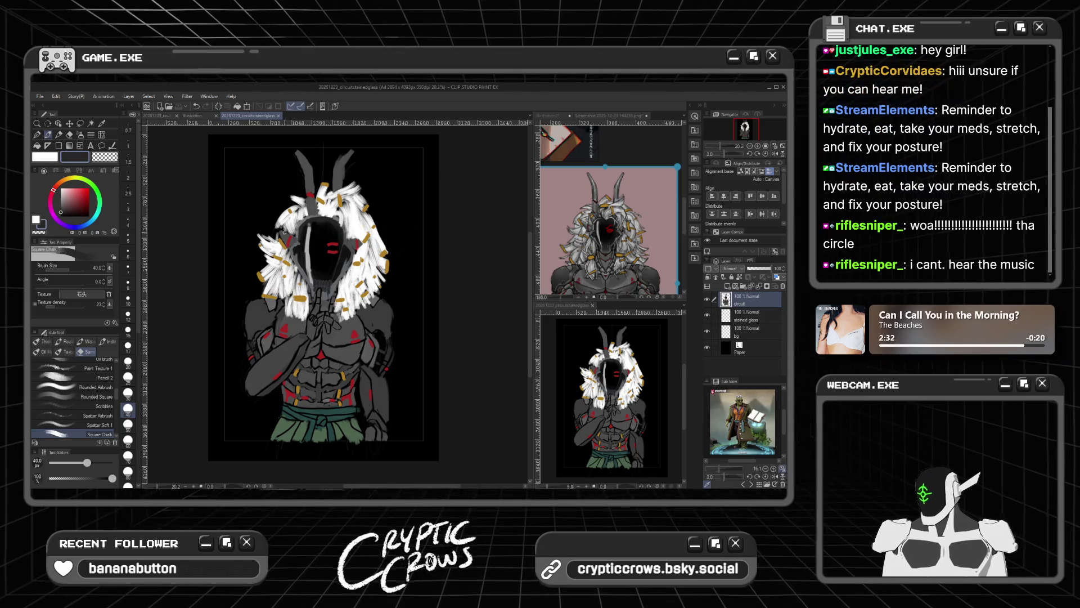
scroll(284, 232, up, 1)
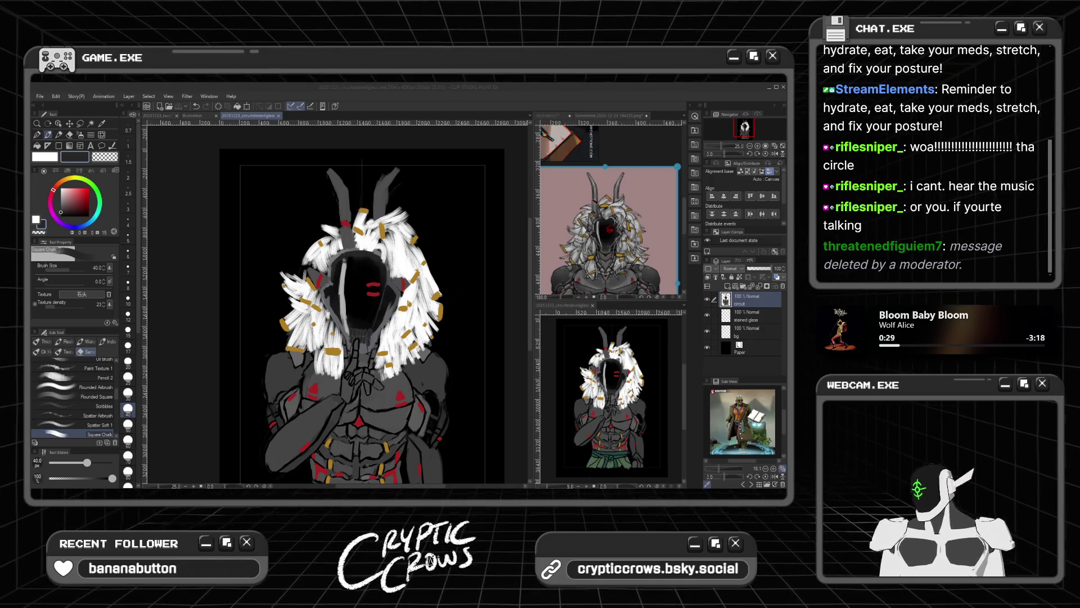
Step: Sample the darker red and paint it over the patch atop the mask between the horns
scroll(360, 292, up, 2)
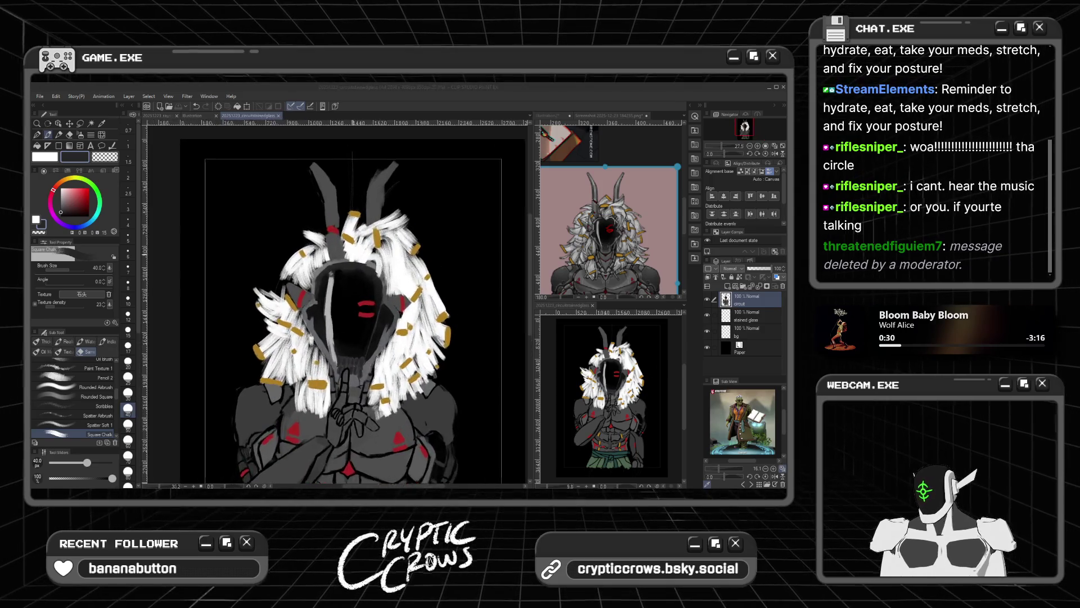
scroll(305, 258, up, 3)
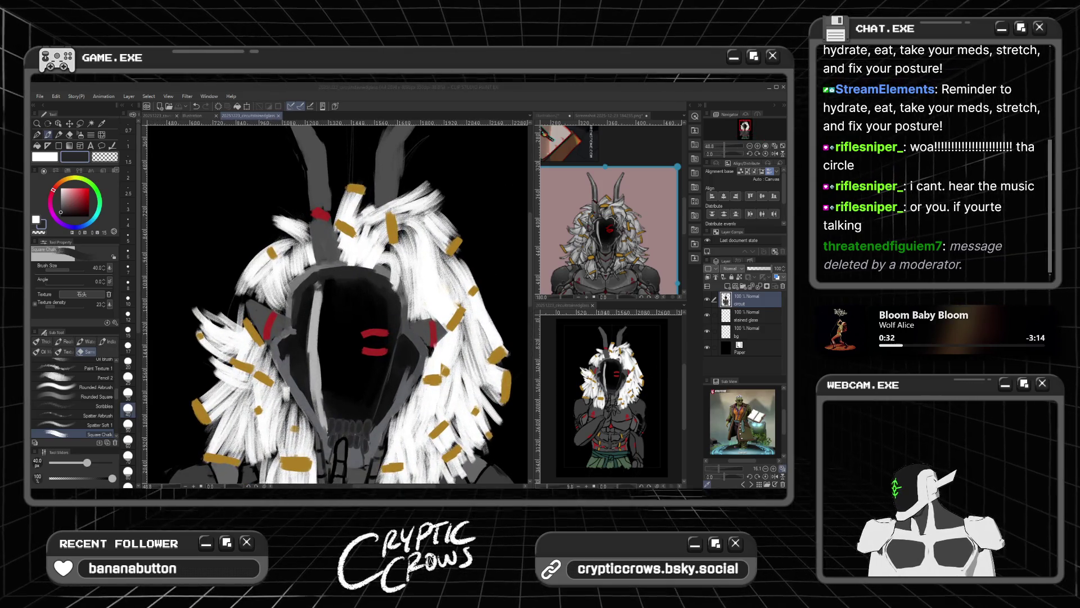
click(89, 195)
alt+click(318, 212)
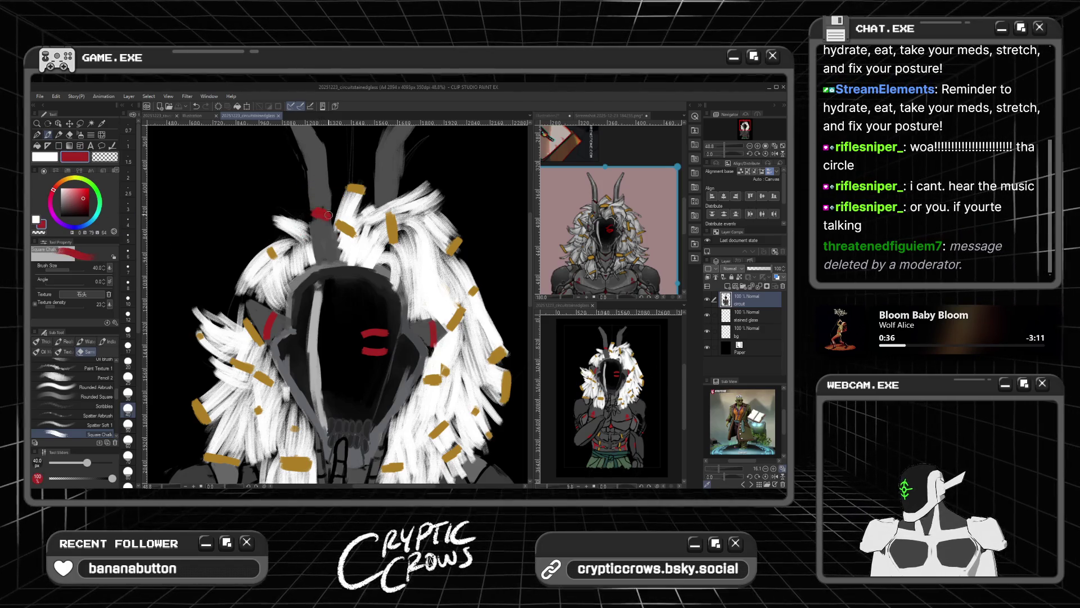
drag(319, 211, 330, 214)
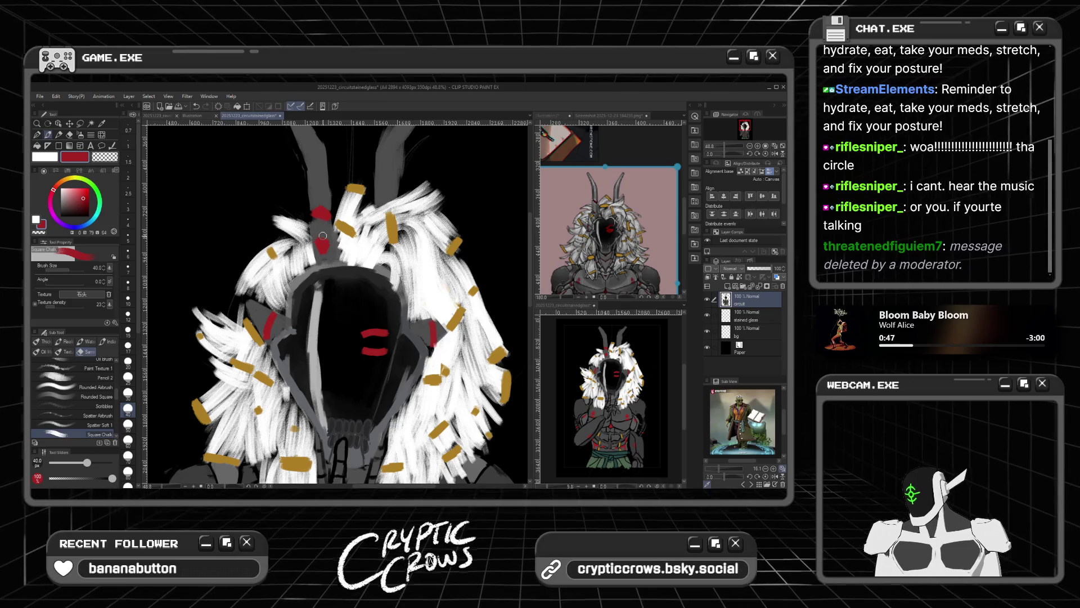
Step: Switch to black with a size 17 brush and zoom out to the whole figure
scroll(326, 233, down, 2)
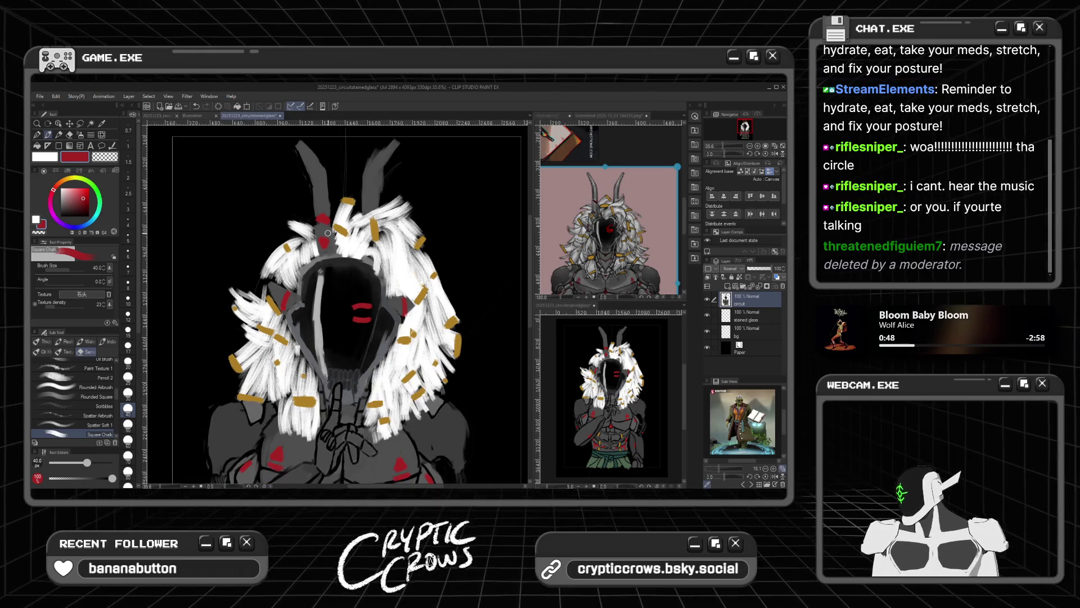
click(61, 216)
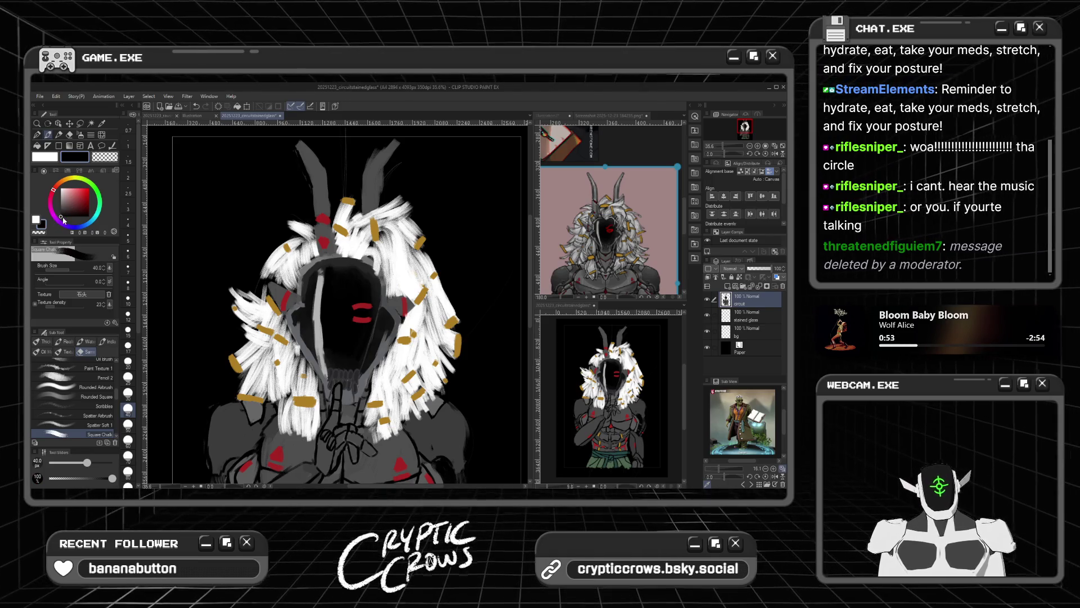
scroll(378, 202, up, 1)
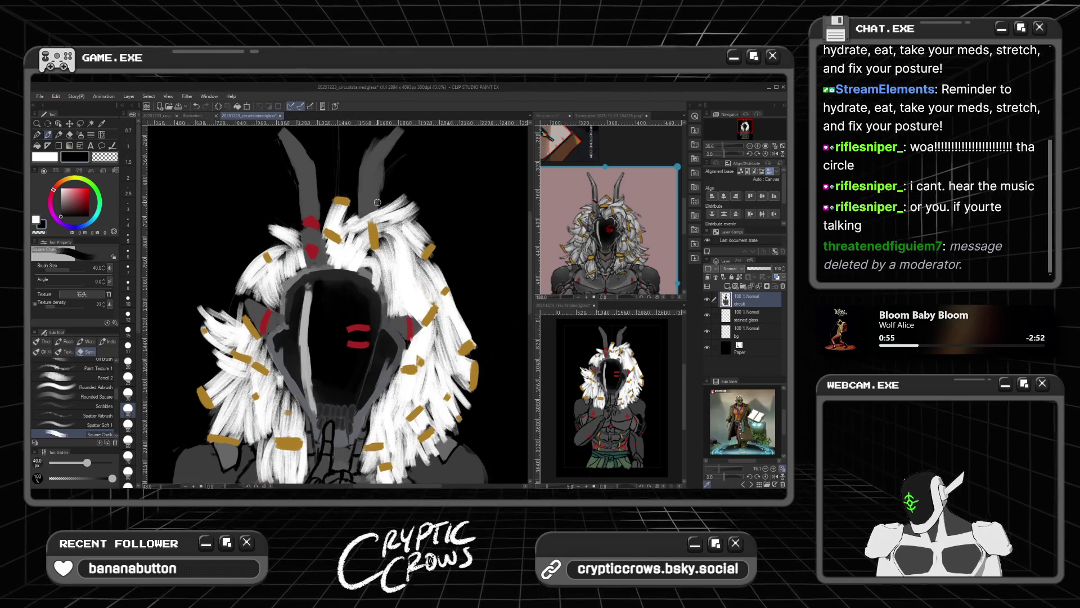
click(127, 345)
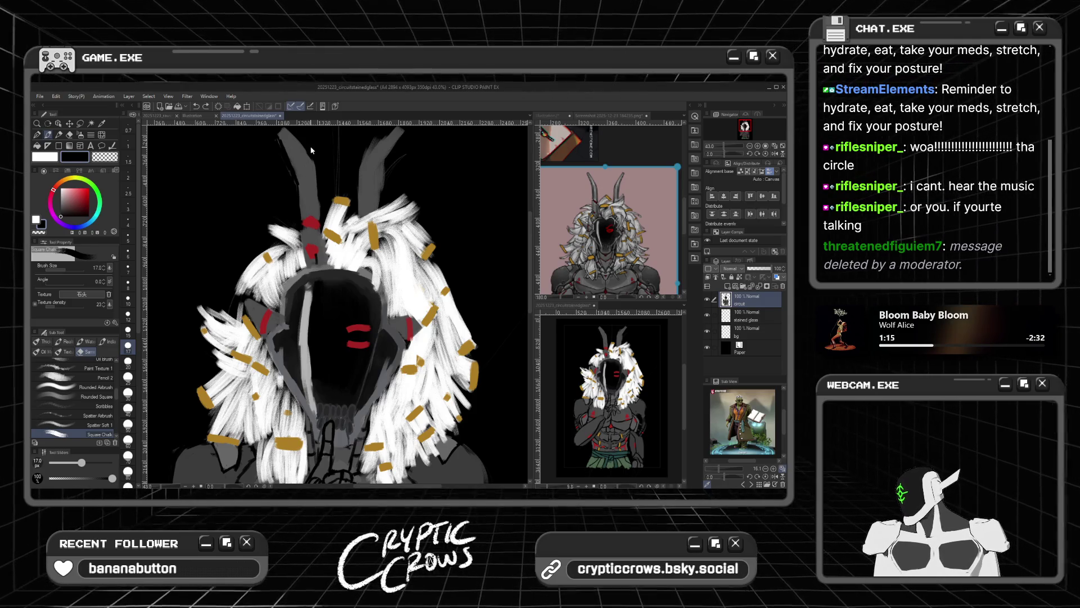
key(ctrl+minus)
Step: Zoom in on the warrior's grey abdomen and the knotted green sash
scroll(338, 304, up, 3)
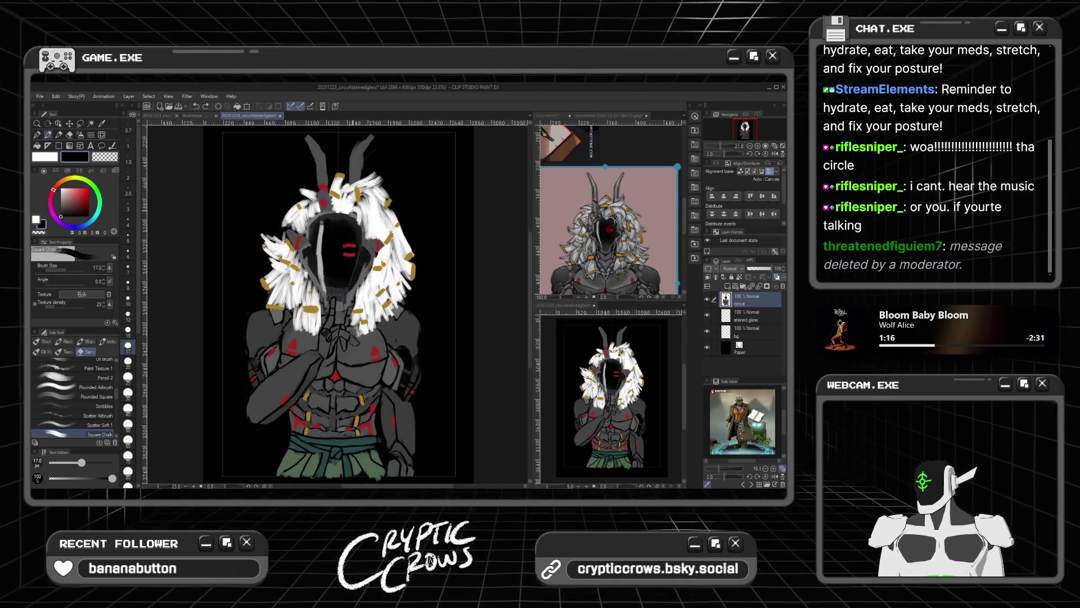
scroll(357, 225, down, 2)
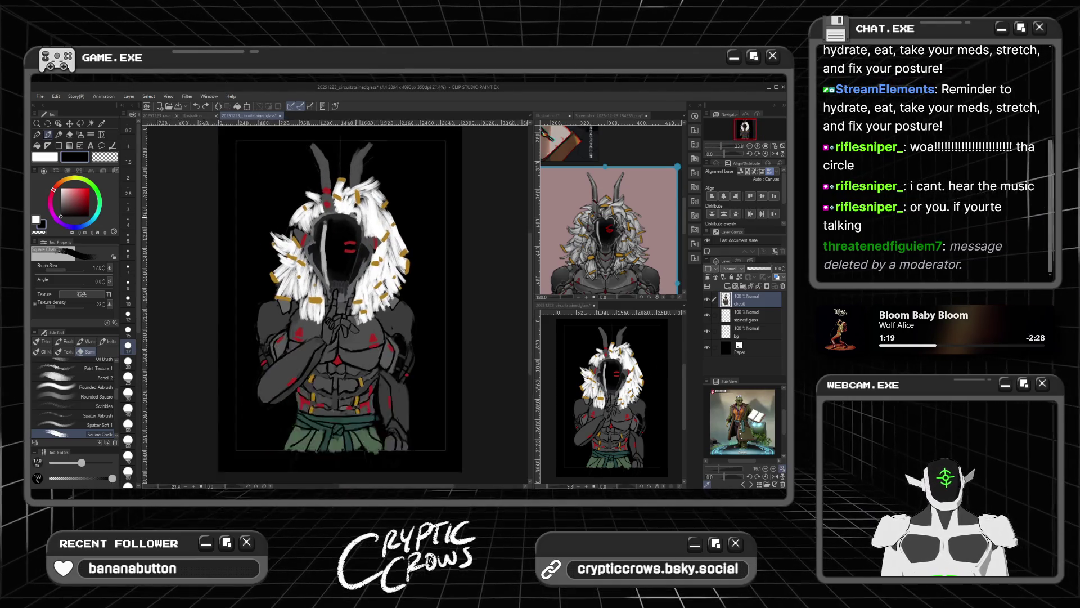
scroll(330, 408, up, 4)
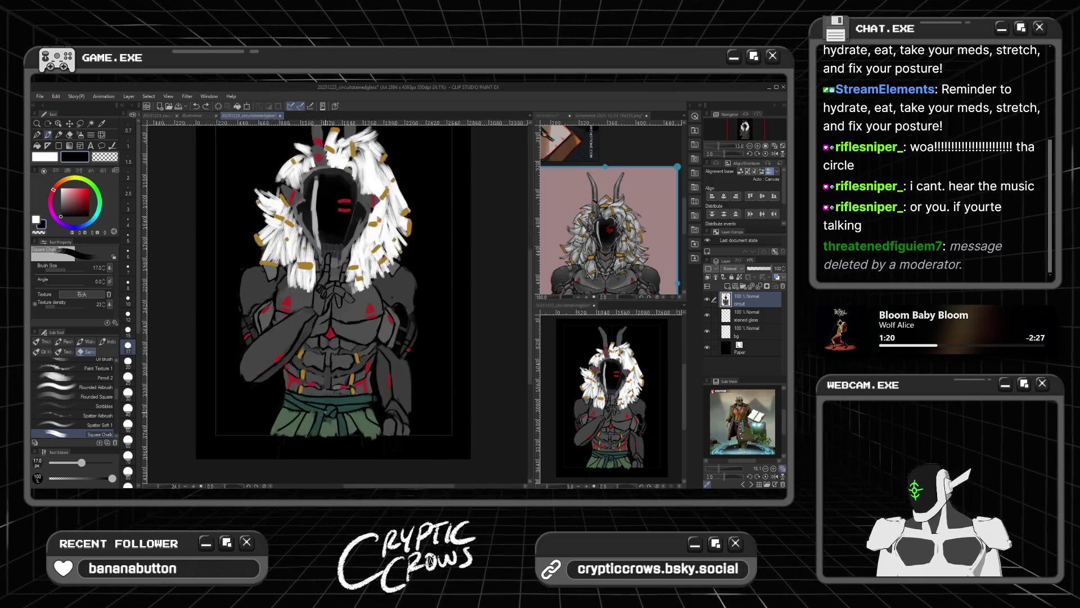
scroll(330, 407, up, 1)
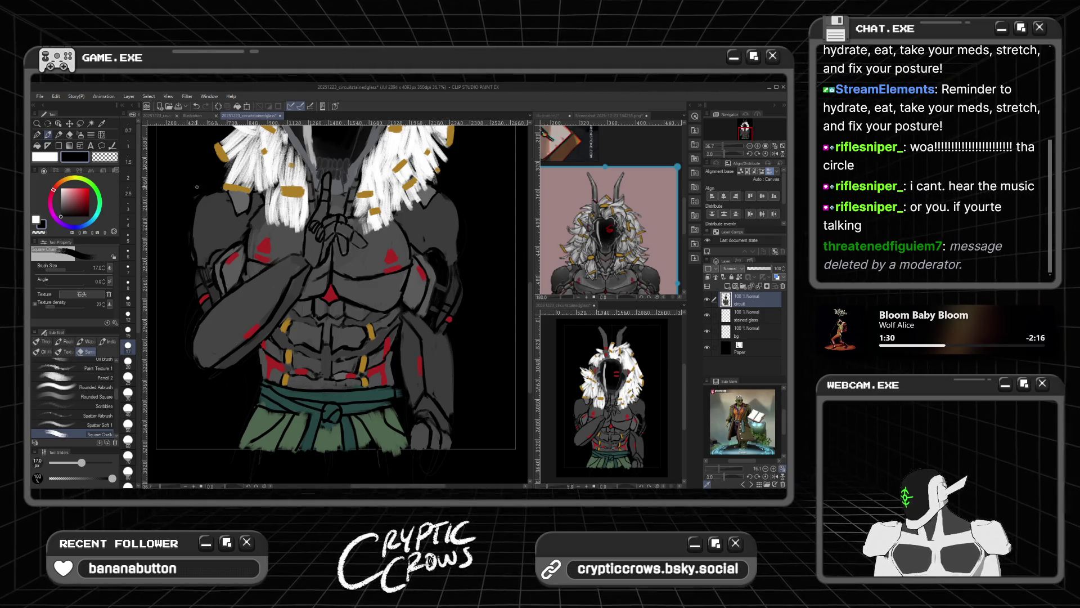
scroll(211, 186, down, 3)
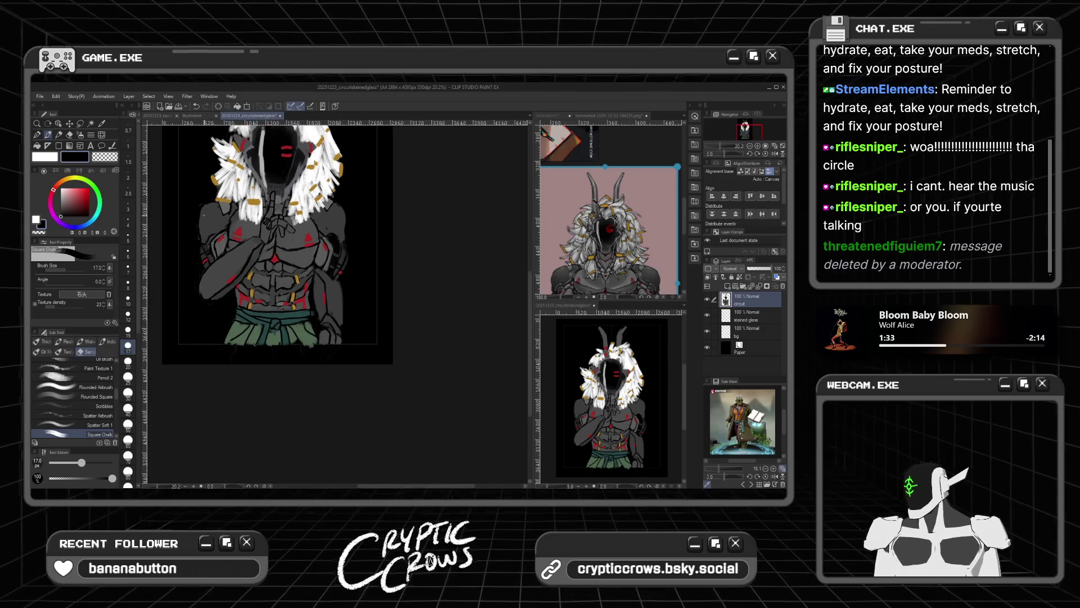
scroll(253, 274, up, 3)
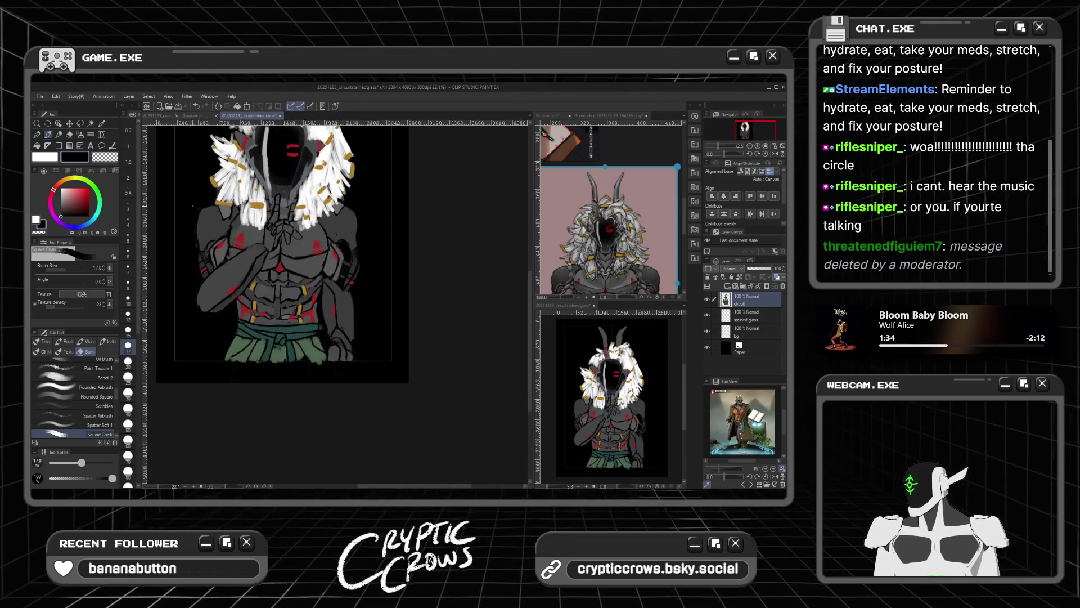
scroll(301, 361, up, 2)
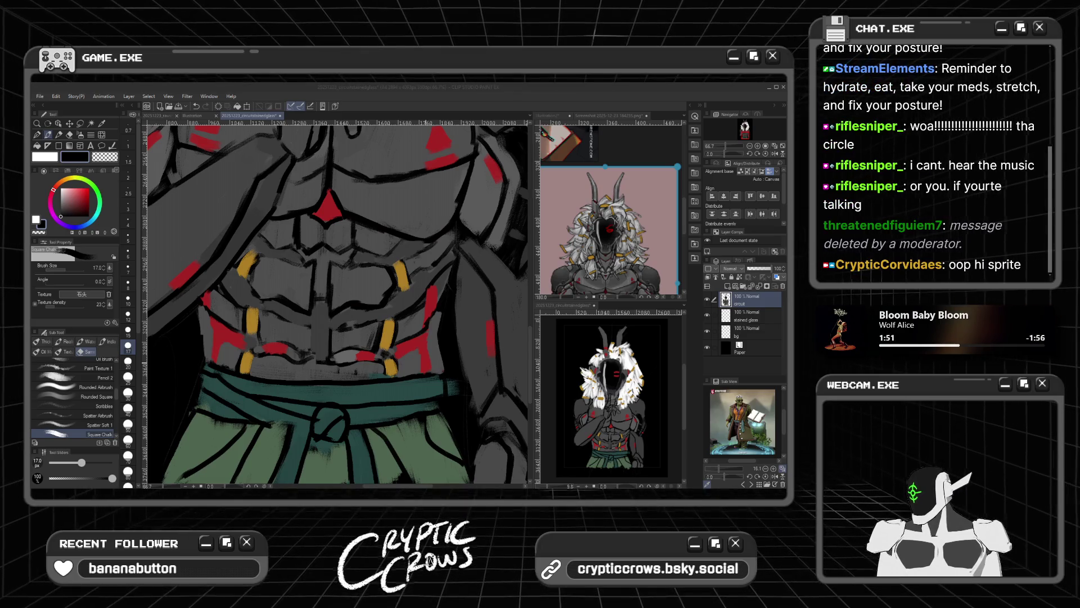
scroll(335, 303, down, 1)
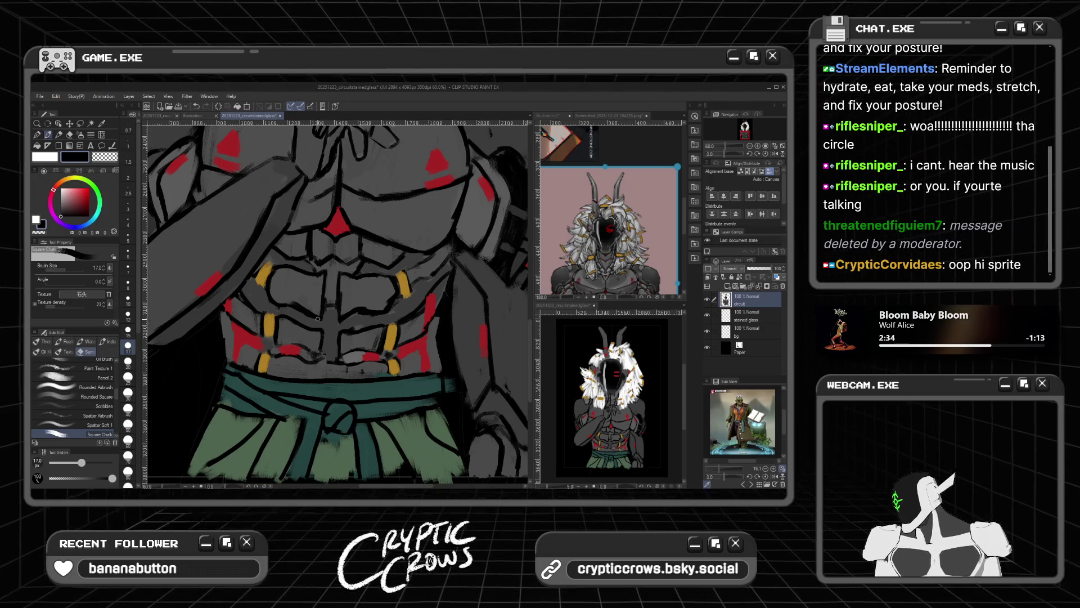
scroll(330, 345, down, 1)
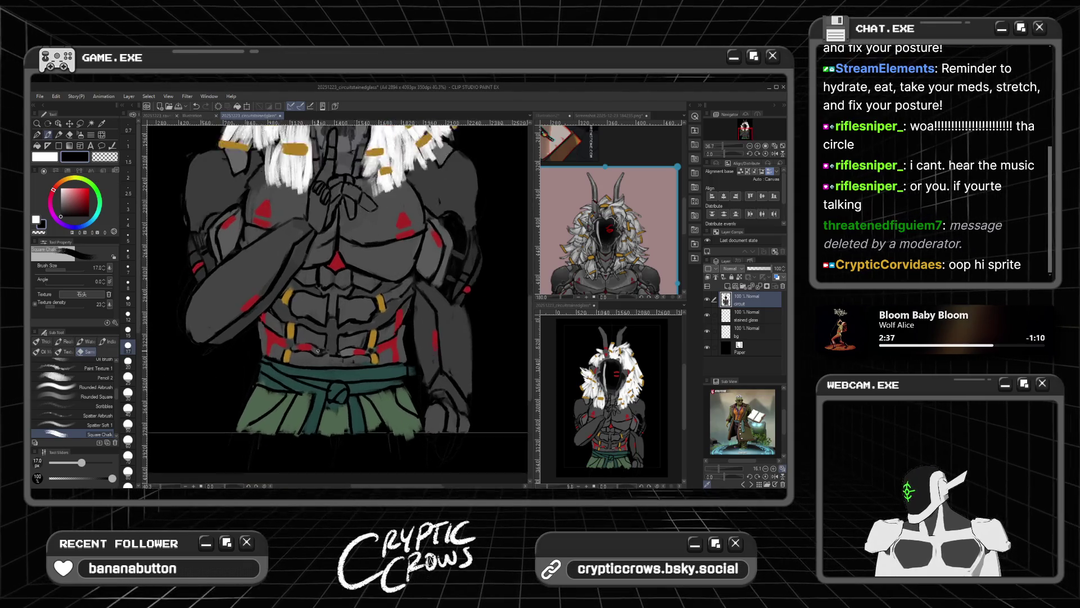
scroll(315, 354, up, 1)
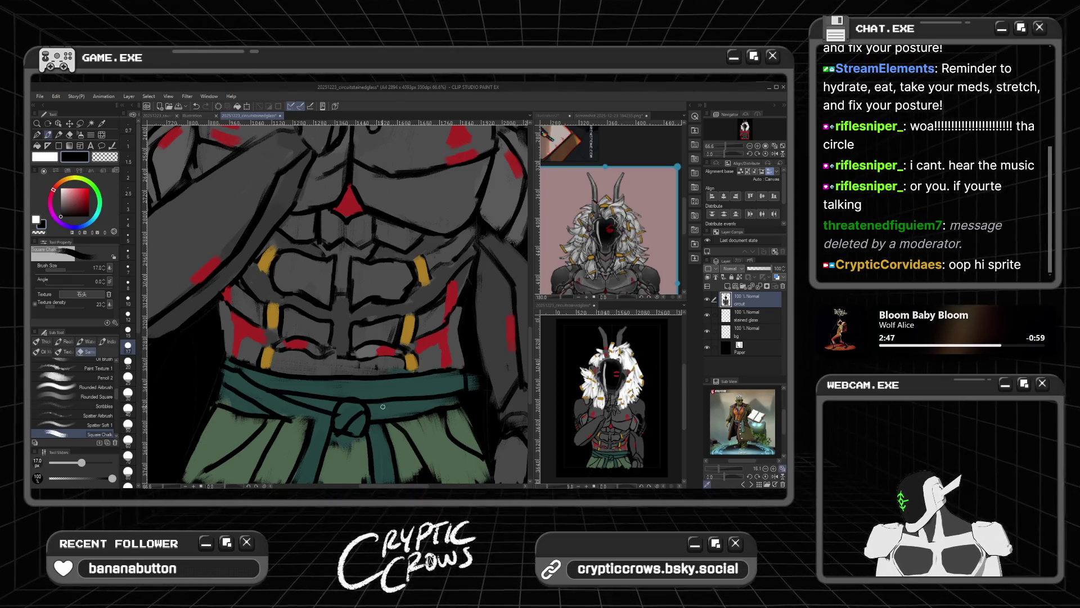
scroll(385, 407, up, 3)
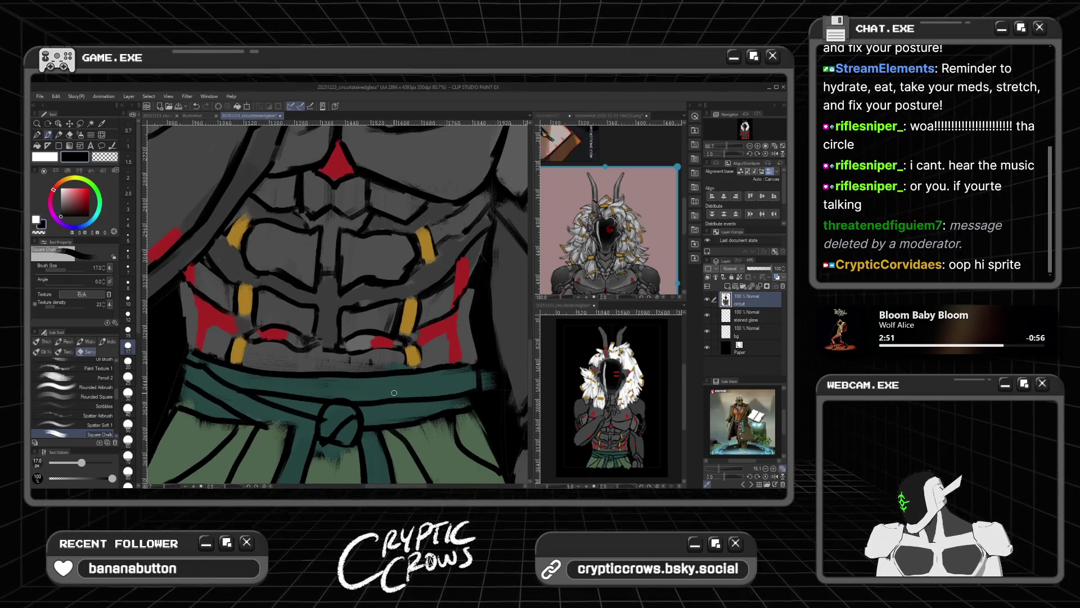
Step: Sample the torso's grey, lighter grey, red, then near-black colours from the canvas
alt+click(362, 296)
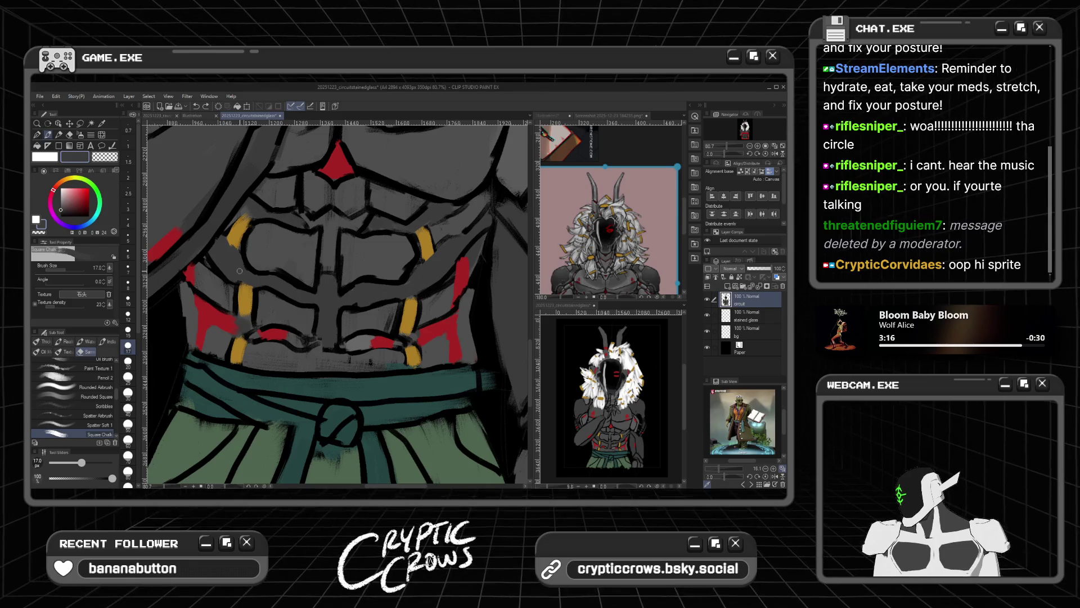
alt+click(231, 280)
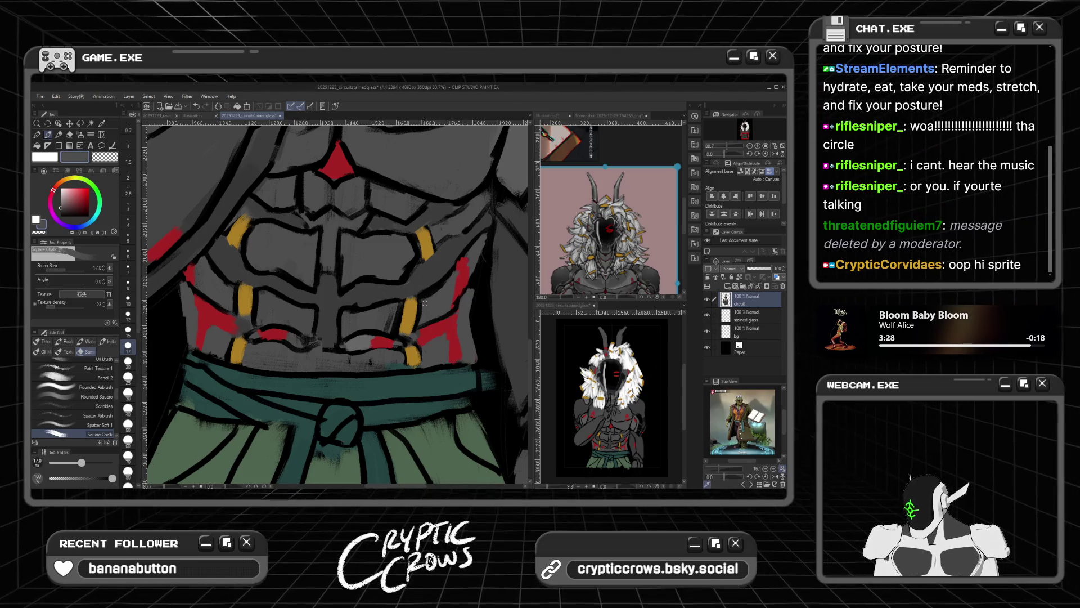
alt+click(458, 264)
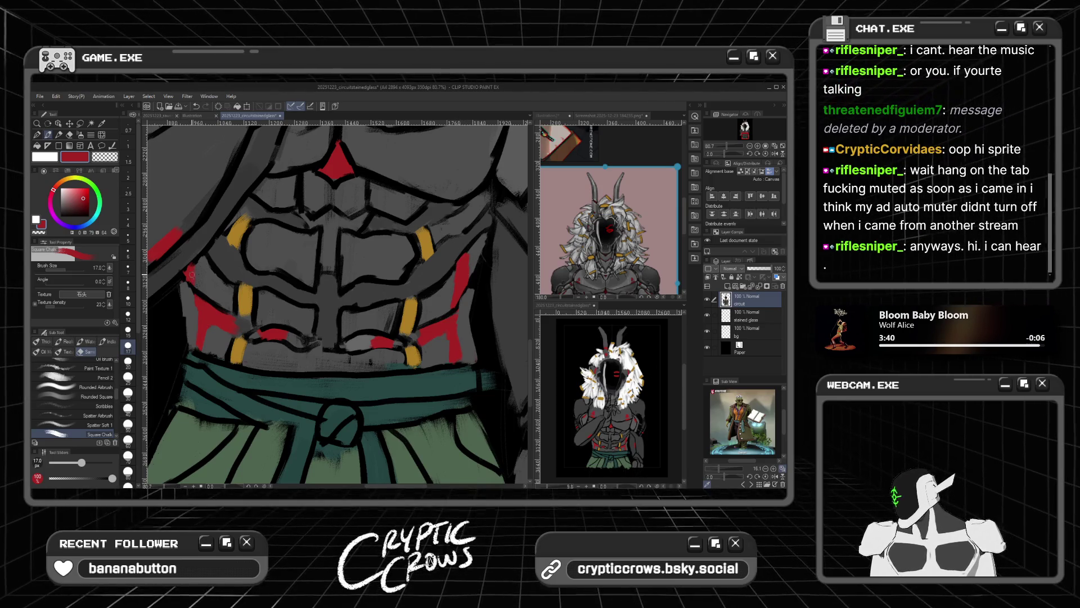
scroll(199, 258, up, 2)
alt+click(304, 347)
Step: Place a small dark dab on the abdomen, then cover it with the armor grey
click(311, 351)
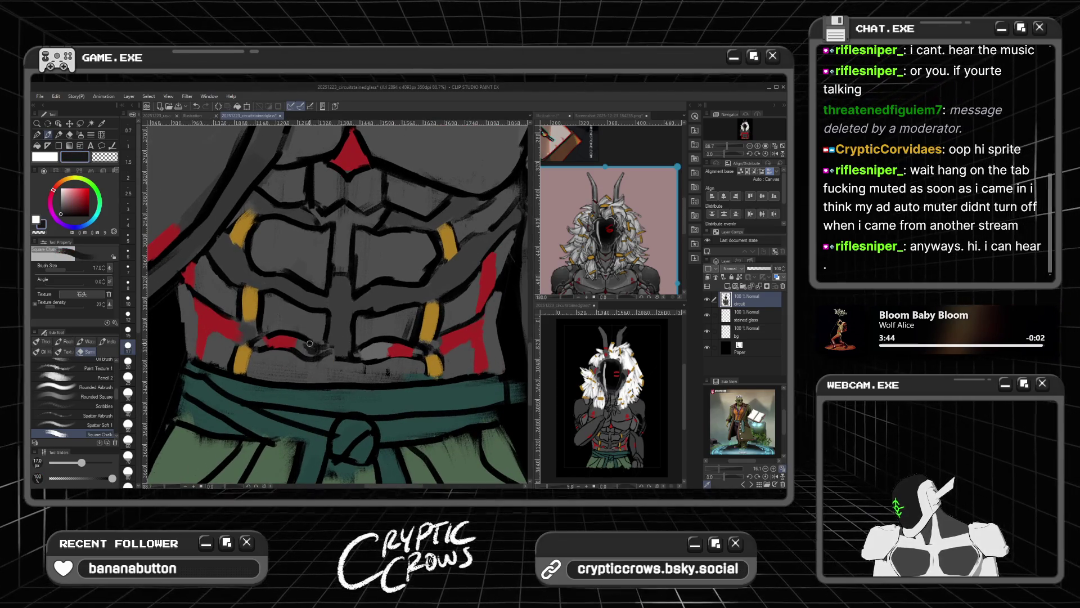
alt+click(306, 345)
drag(306, 345, 318, 351)
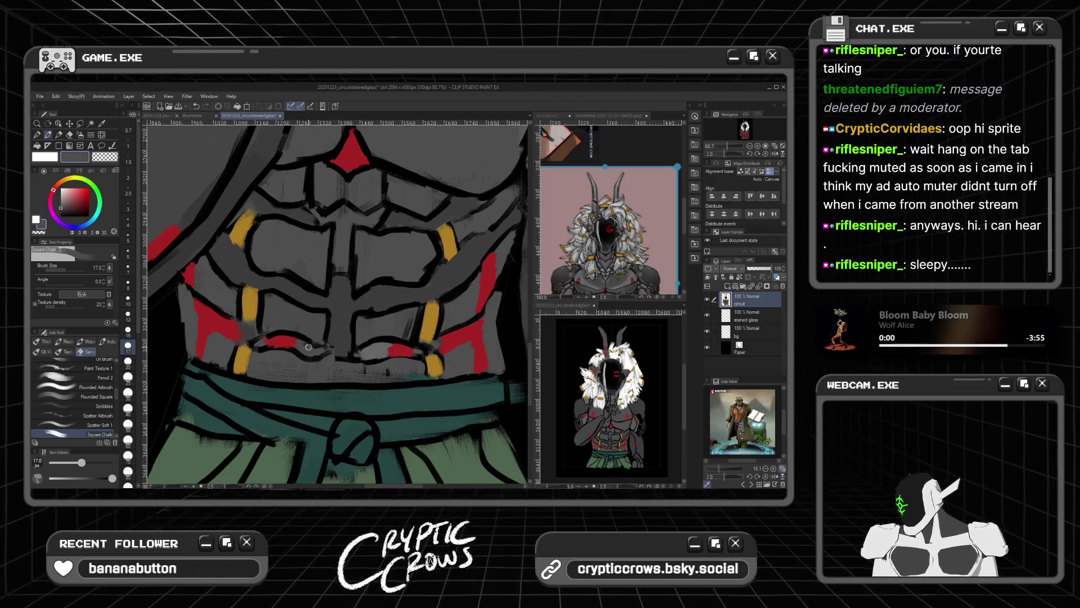
scroll(351, 367, down, 6)
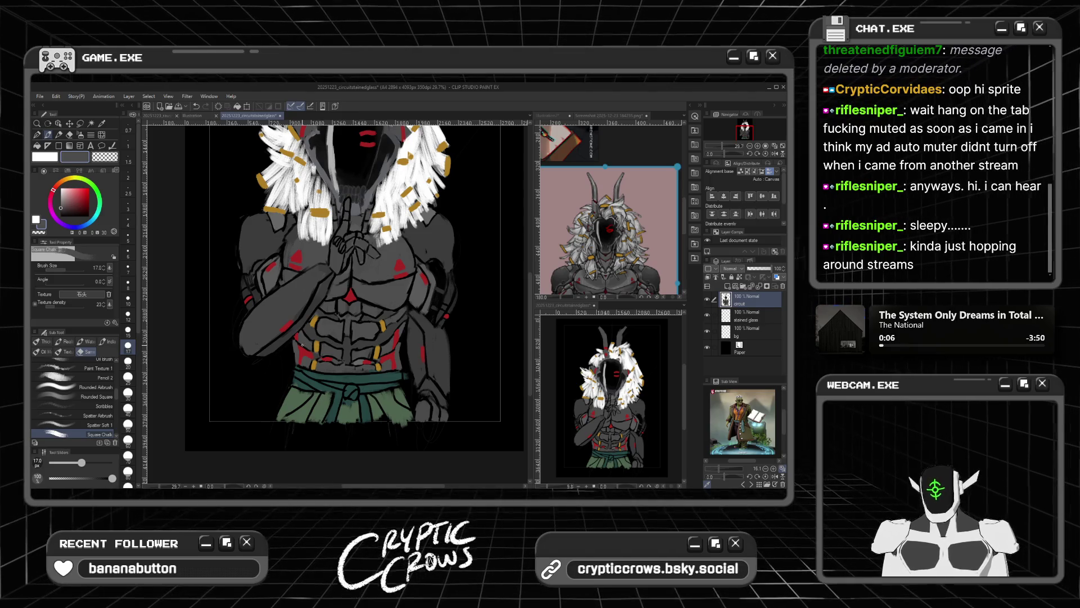
scroll(348, 367, up, 1)
scroll(348, 367, up, 2)
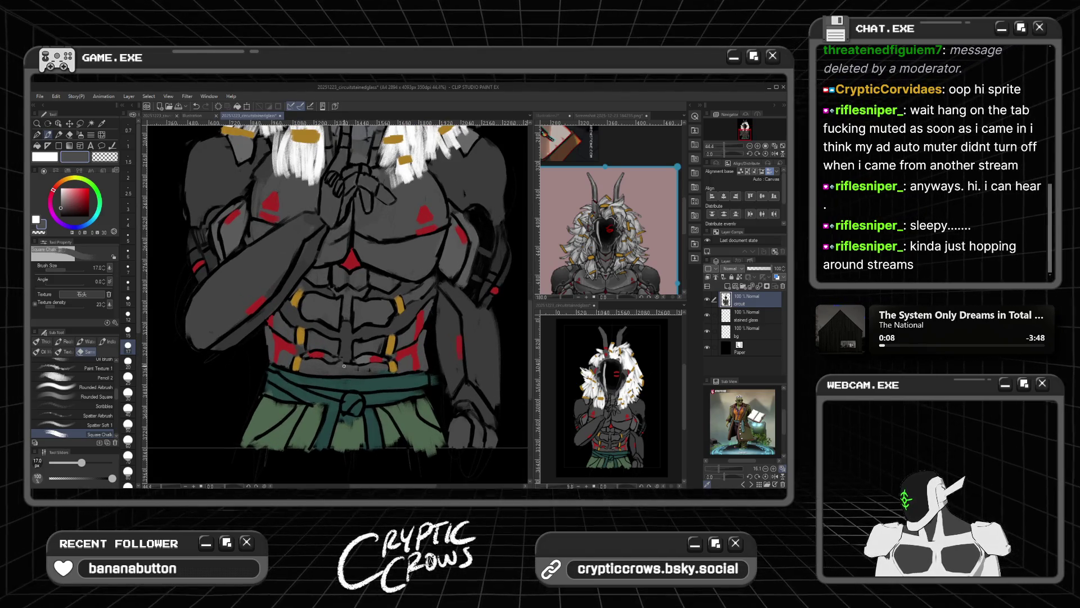
scroll(264, 275, up, 2)
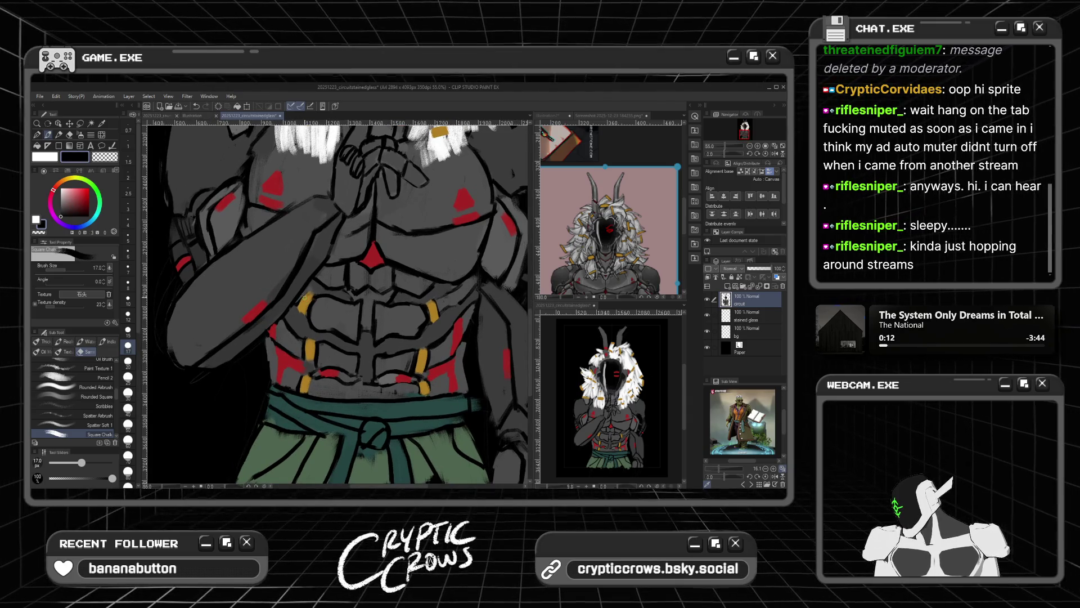
scroll(307, 284, down, 4)
scroll(308, 283, down, 2)
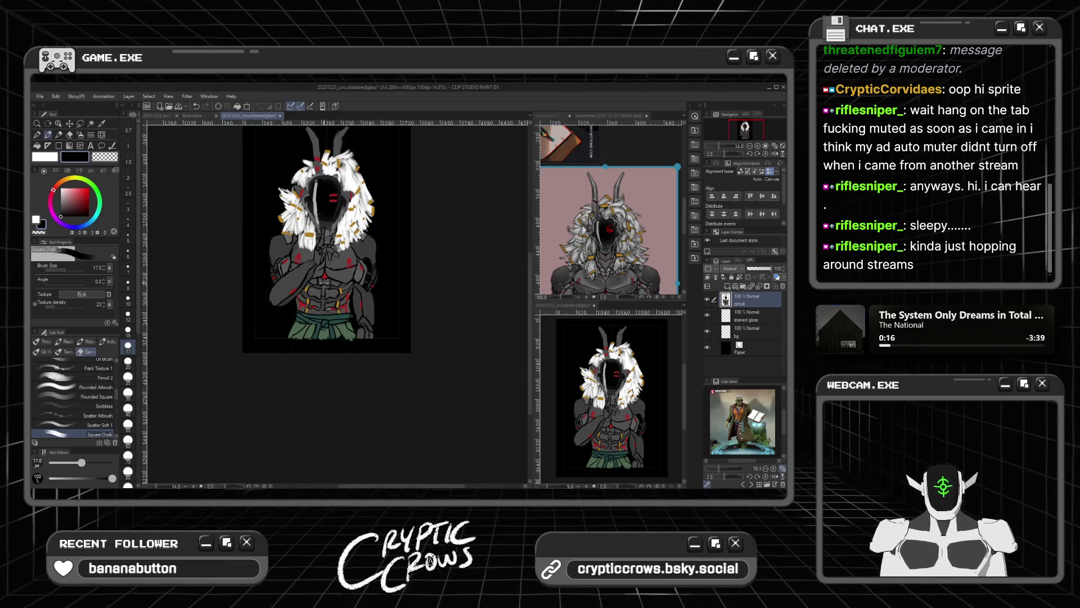
scroll(296, 352, up, 5)
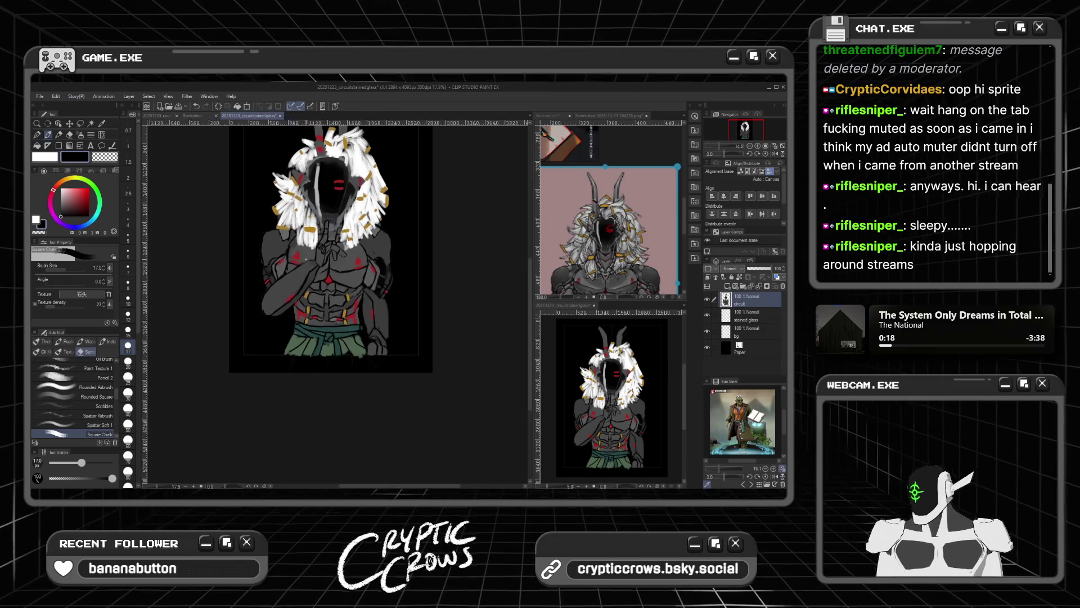
scroll(296, 352, up, 1)
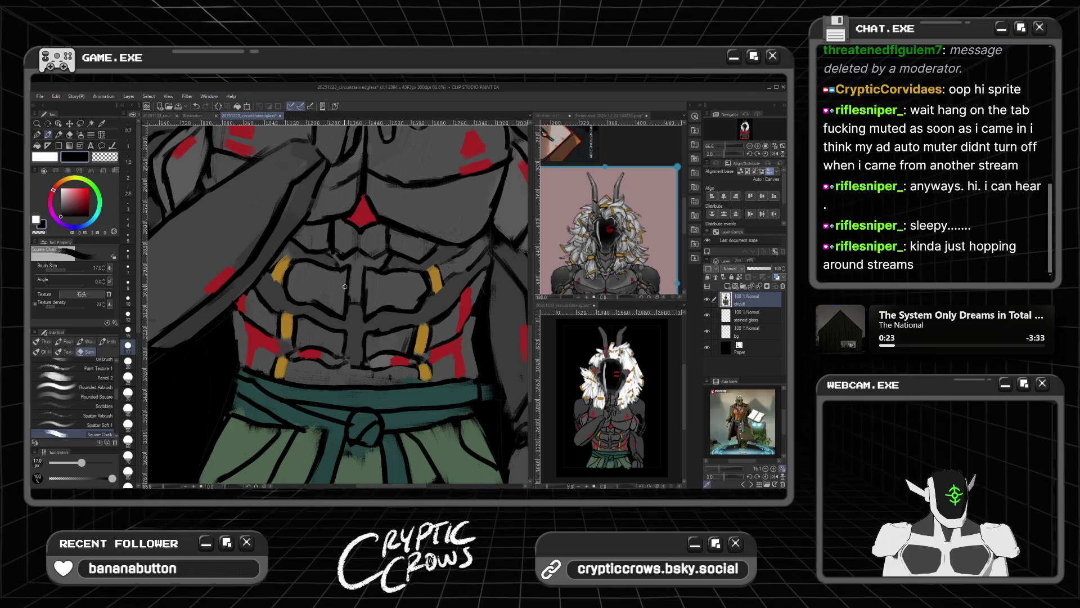
alt+click(318, 290)
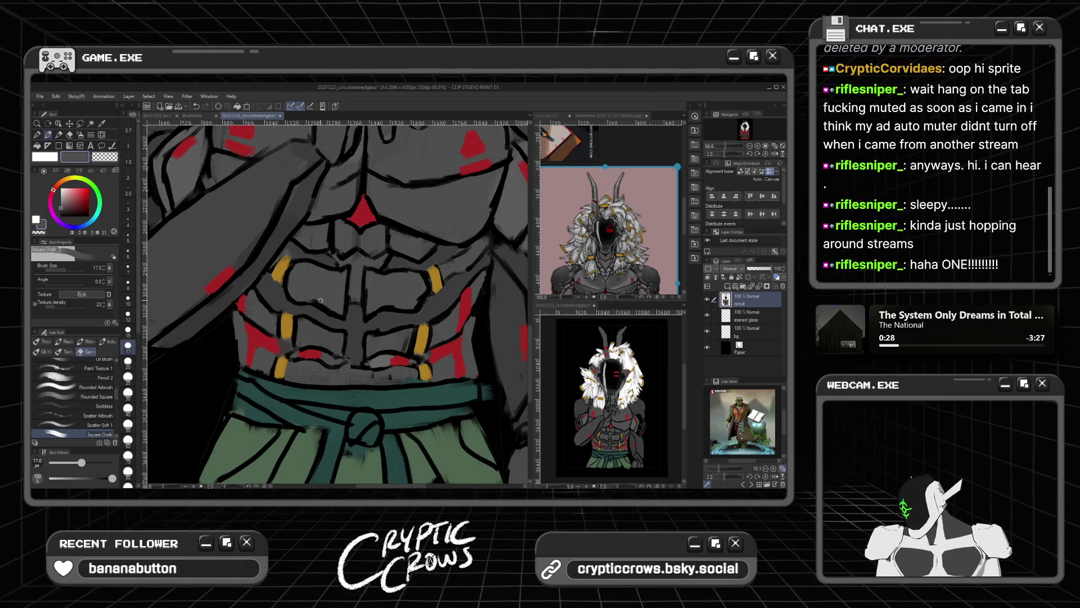
alt+click(267, 264)
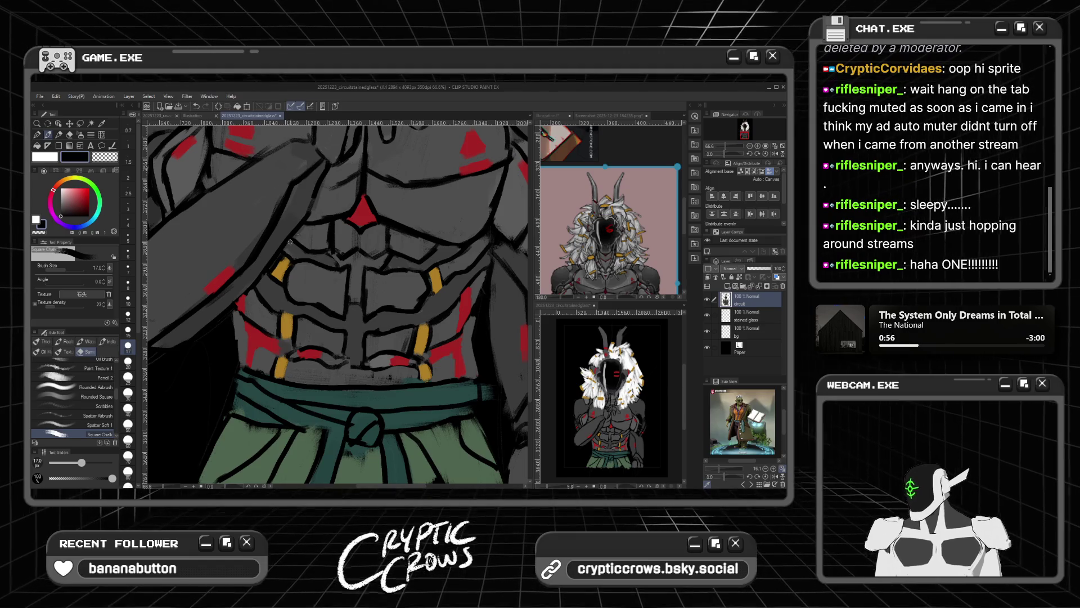
scroll(377, 253, down, 3)
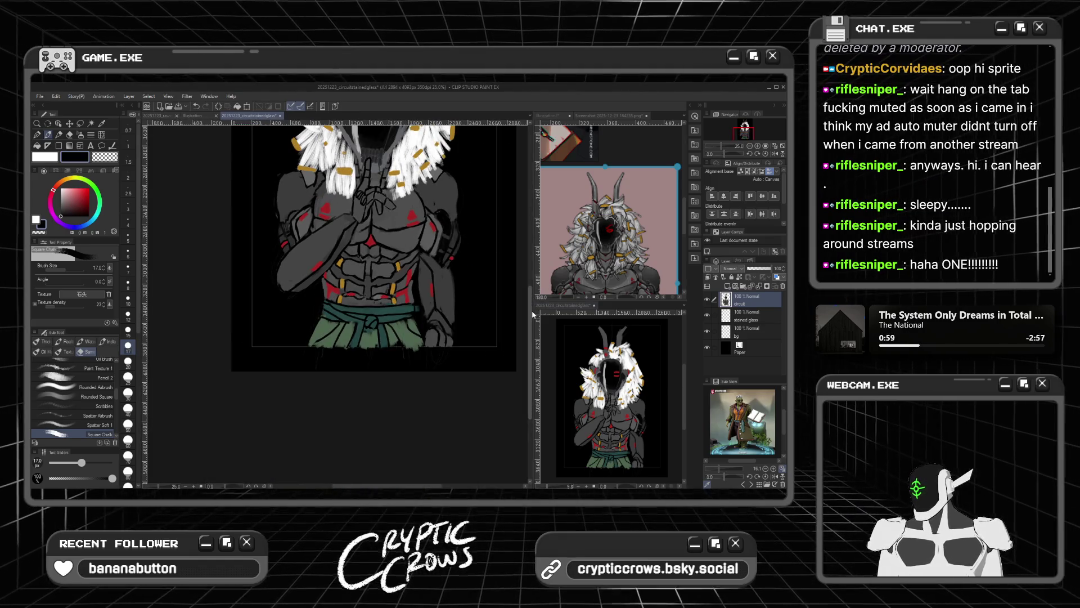
scroll(317, 322, up, 3)
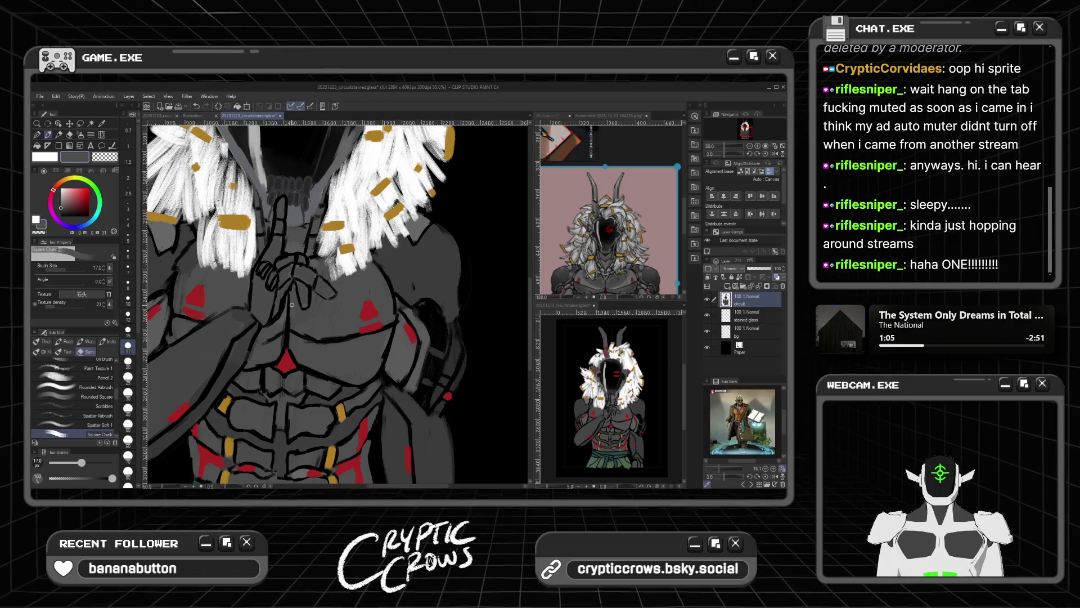
Step: Sample dark purple, chest-marking red and dark armor grey, then select the Fill tool
alt+click(289, 319)
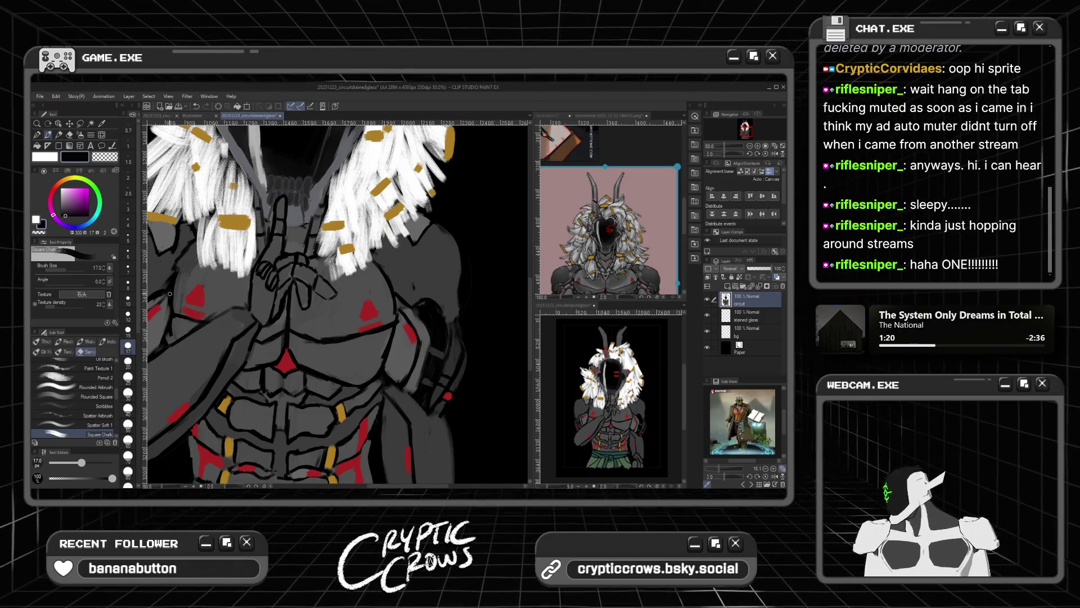
alt+click(192, 297)
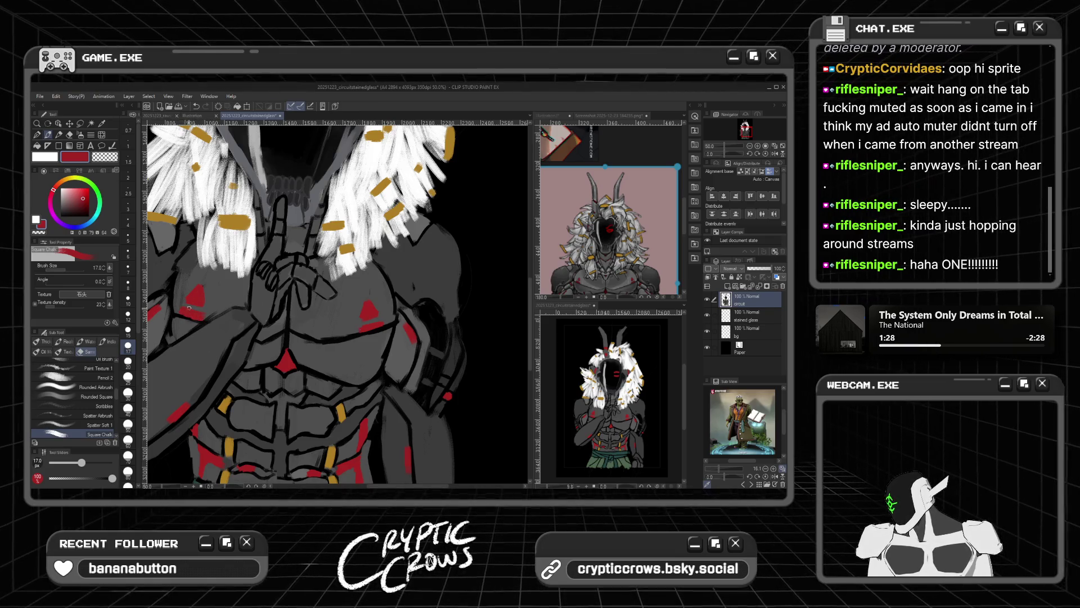
alt+click(203, 295)
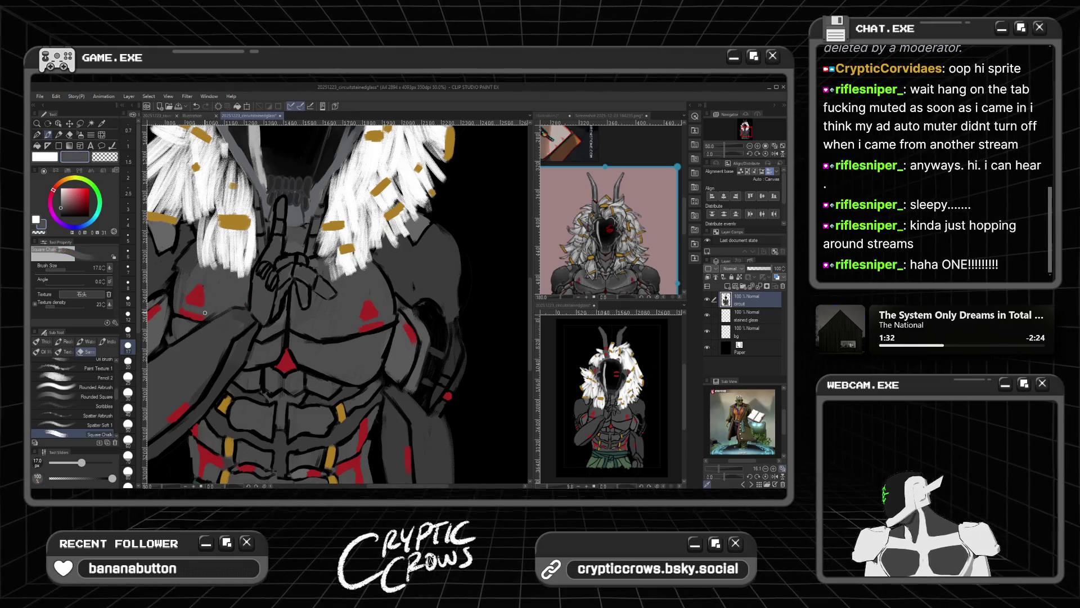
scroll(185, 307, up, 1)
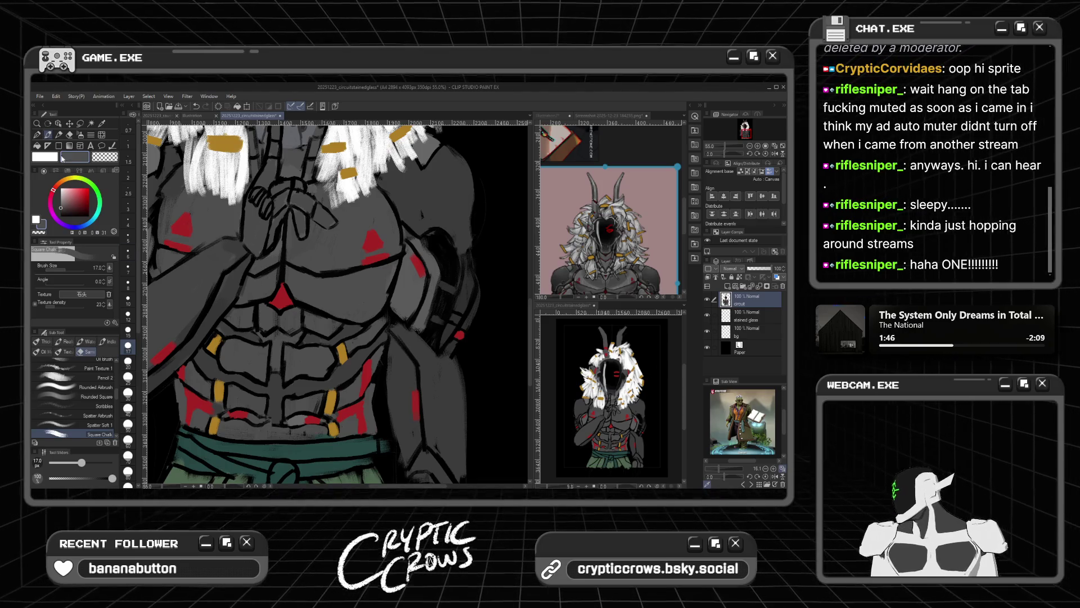
click(37, 145)
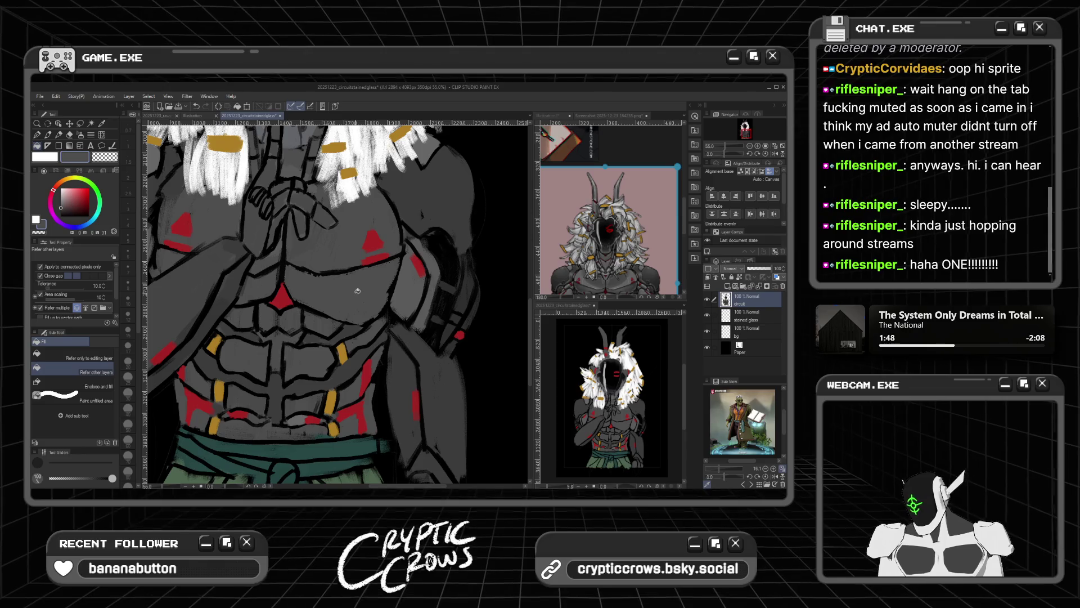
Step: Return to the Square Chalk brush and zoom in and out around the armored torso
scroll(357, 291, up, 1)
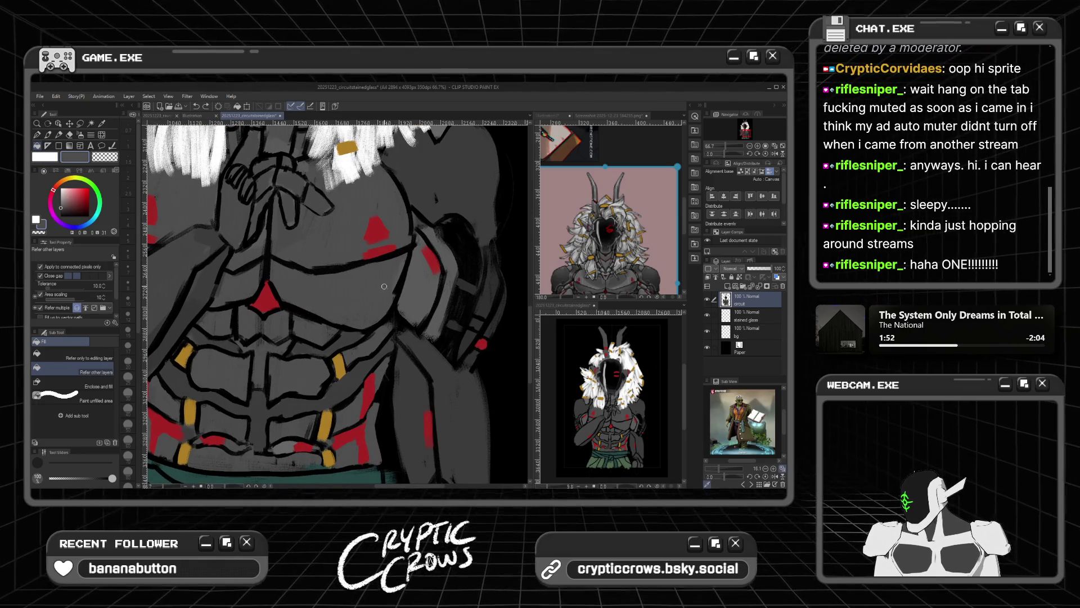
click(47, 135)
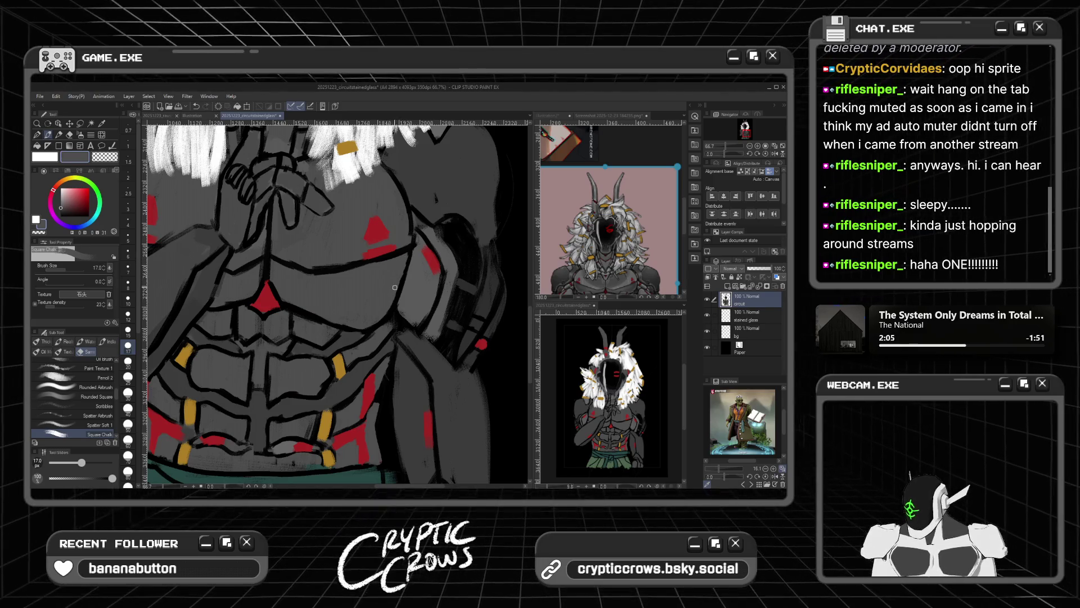
scroll(394, 287, down, 3)
scroll(422, 237, up, 3)
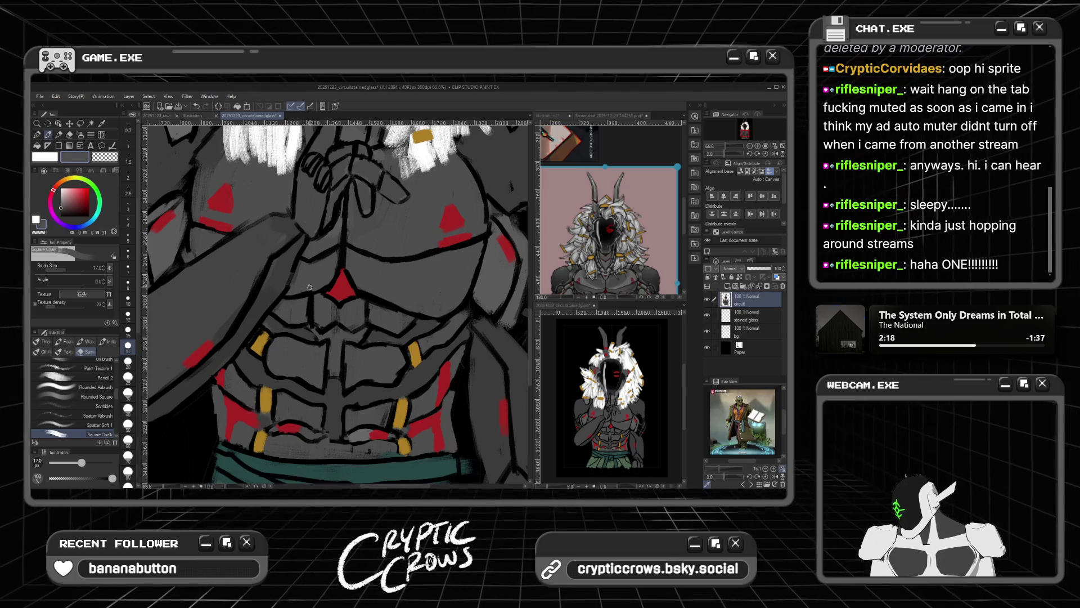
scroll(339, 223, down, 1)
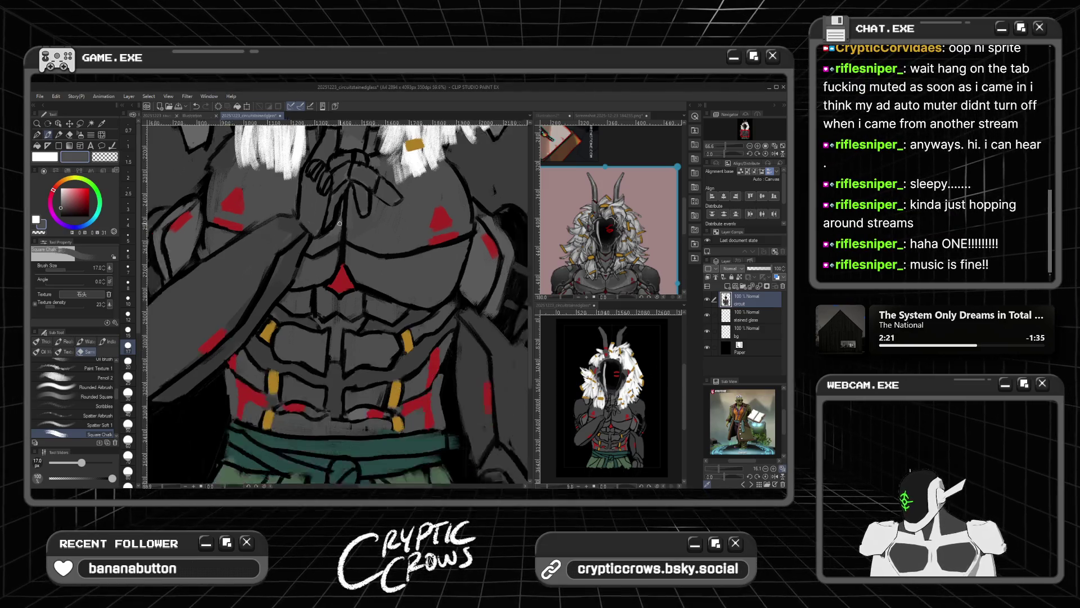
scroll(339, 223, down, 2)
scroll(339, 222, down, 1)
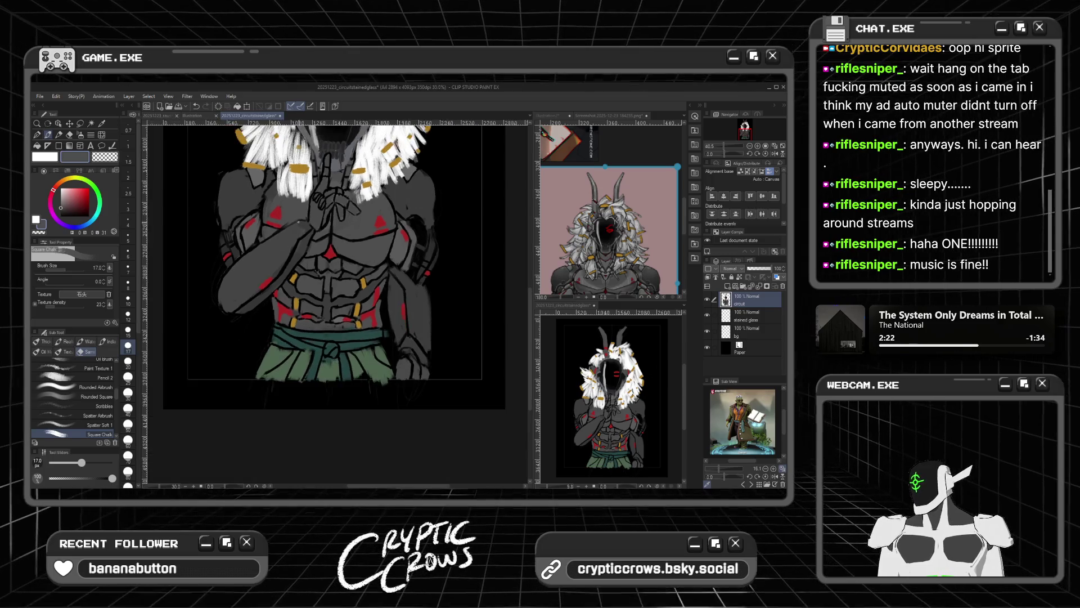
Step: Outline the right edge of the red hip marking with a black chalk stroke
scroll(366, 259, up, 2)
scroll(365, 258, up, 2)
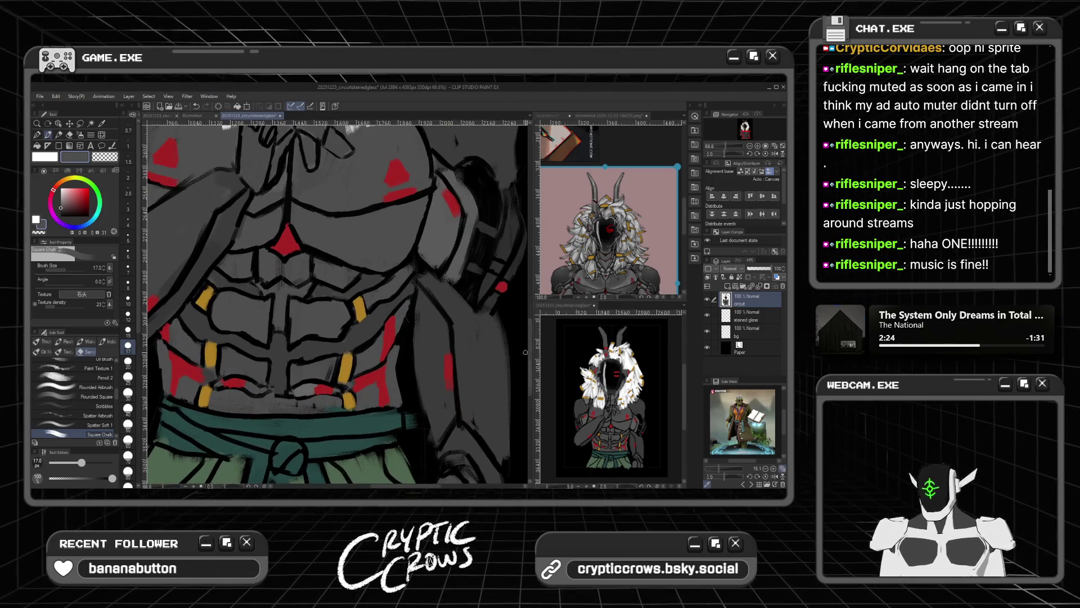
scroll(389, 375, up, 3)
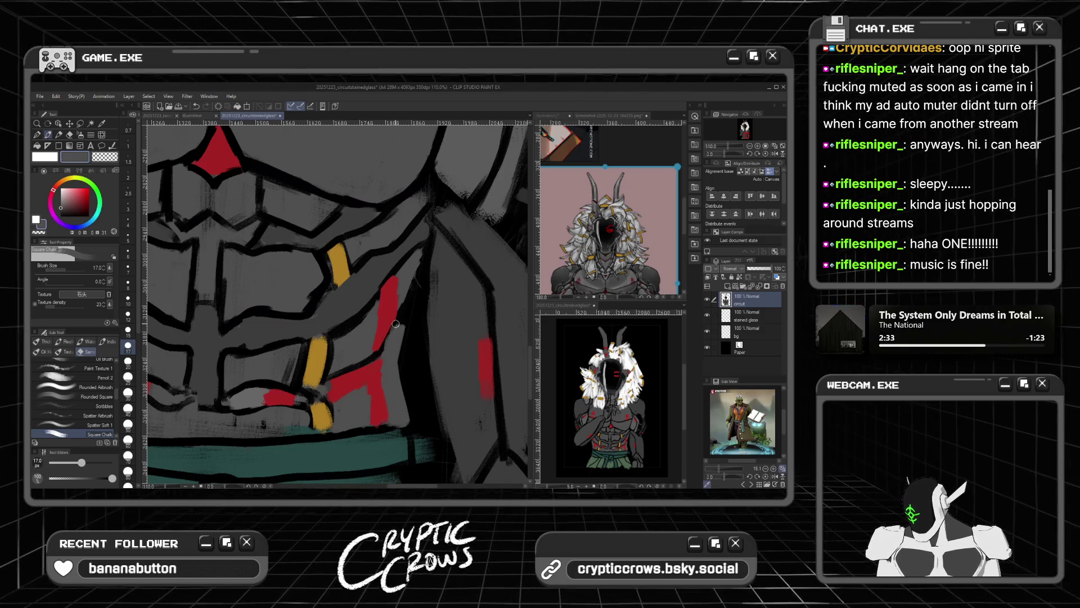
alt+click(372, 363)
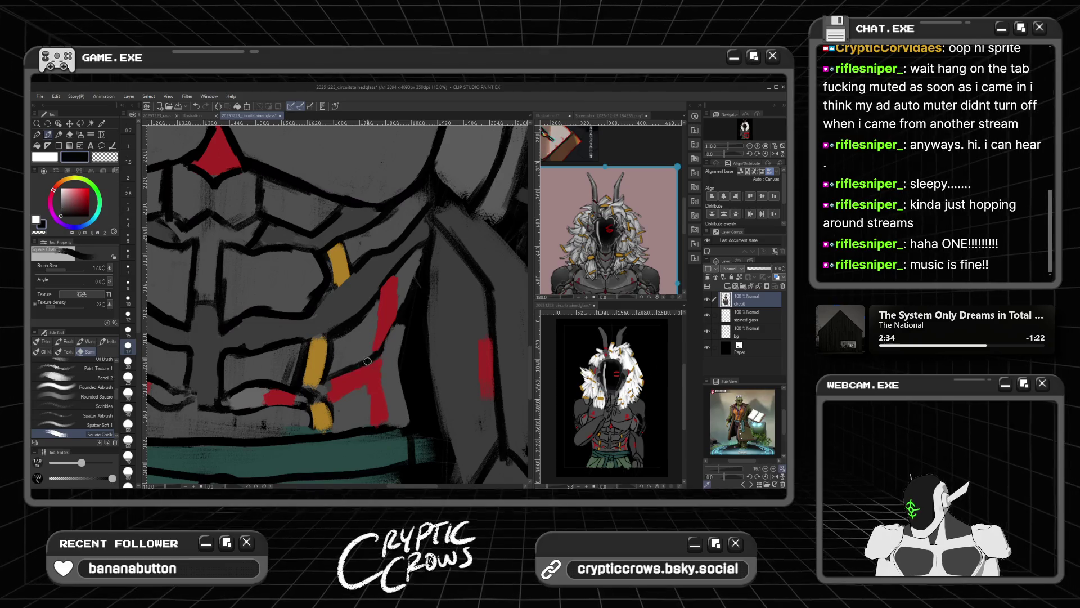
drag(400, 312, 371, 366)
Step: Sample the sash's teal and a near-black line colour, ending with teal selected
scroll(390, 353, down, 3)
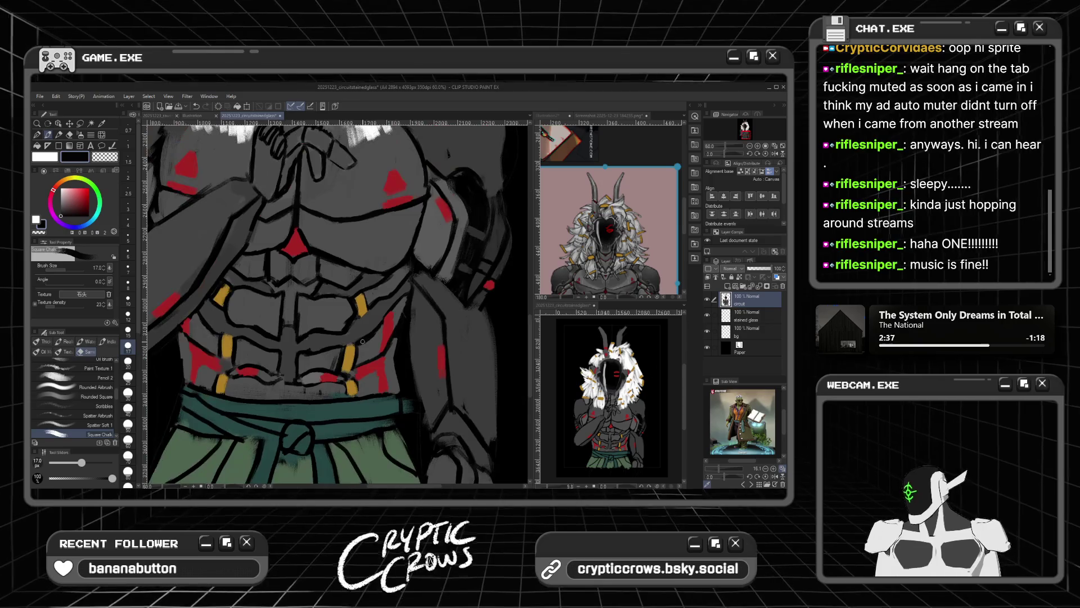
scroll(221, 356, up, 2)
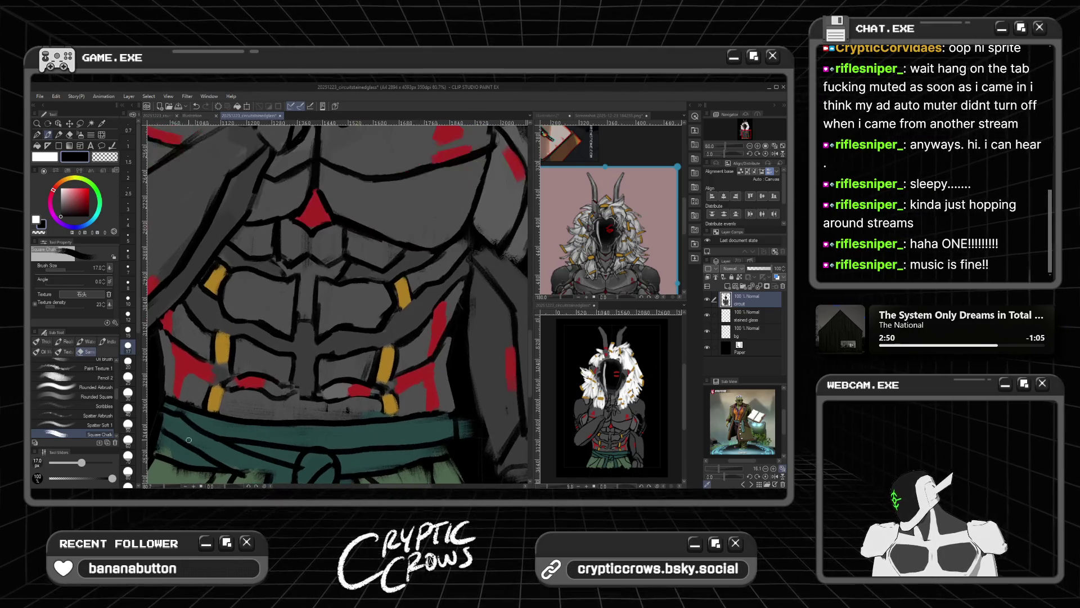
alt+click(169, 449)
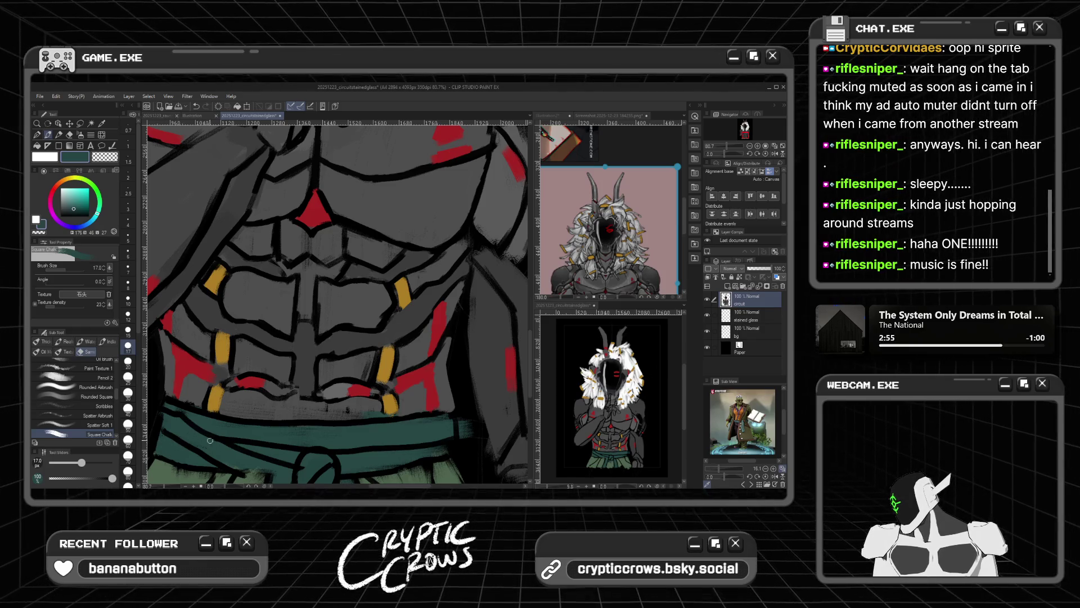
scroll(219, 453, down, 3)
scroll(216, 450, up, 2)
alt+click(242, 456)
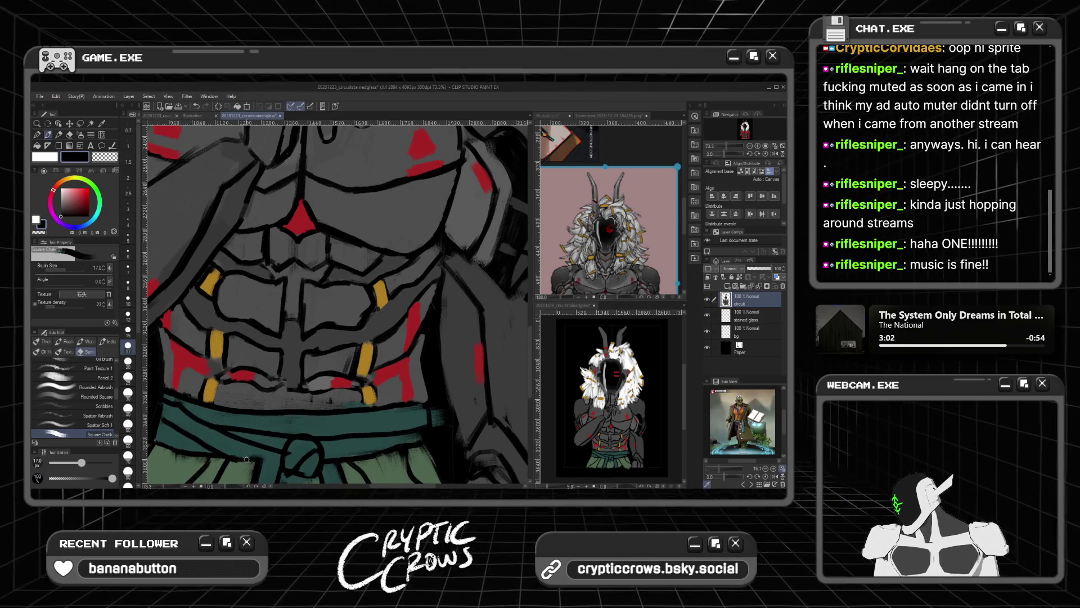
alt+click(209, 432)
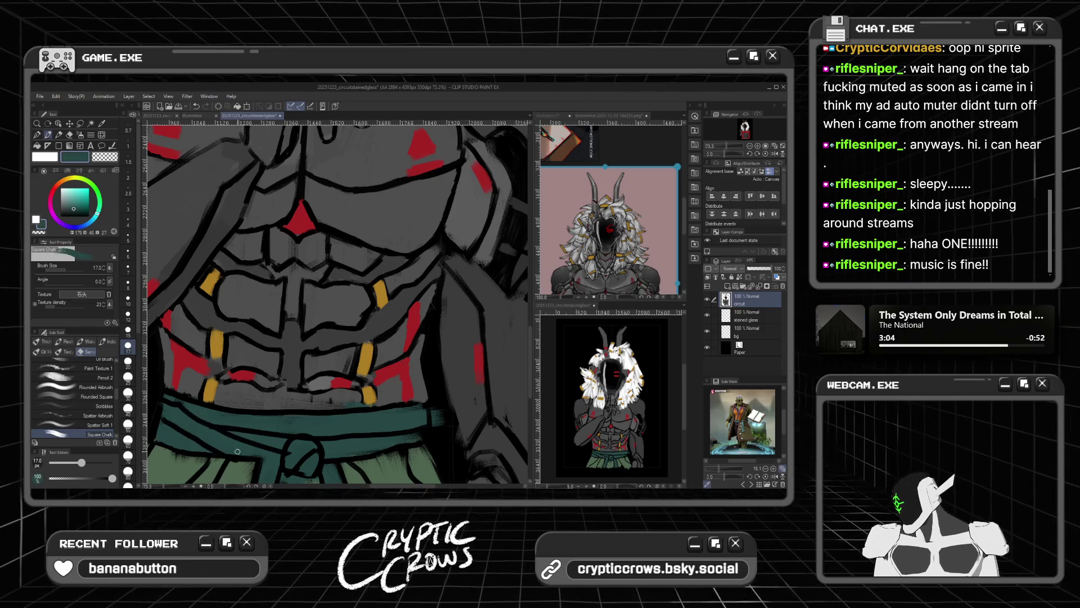
scroll(266, 460, down, 3)
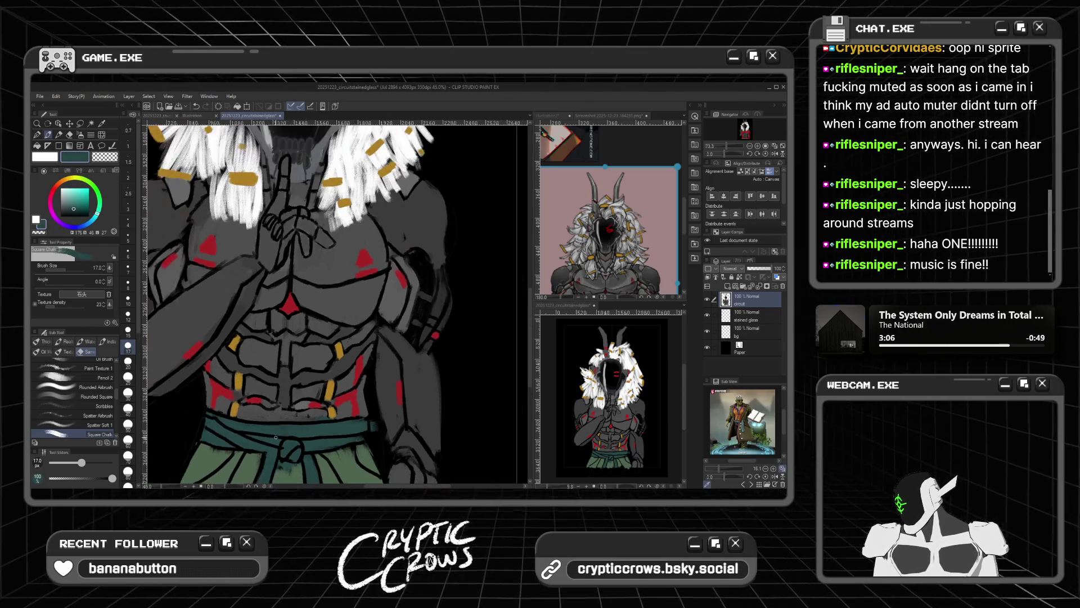
Step: Sample the sash greens, enlarge the brush to 25, then switch to black at size 17
scroll(415, 403, up, 1)
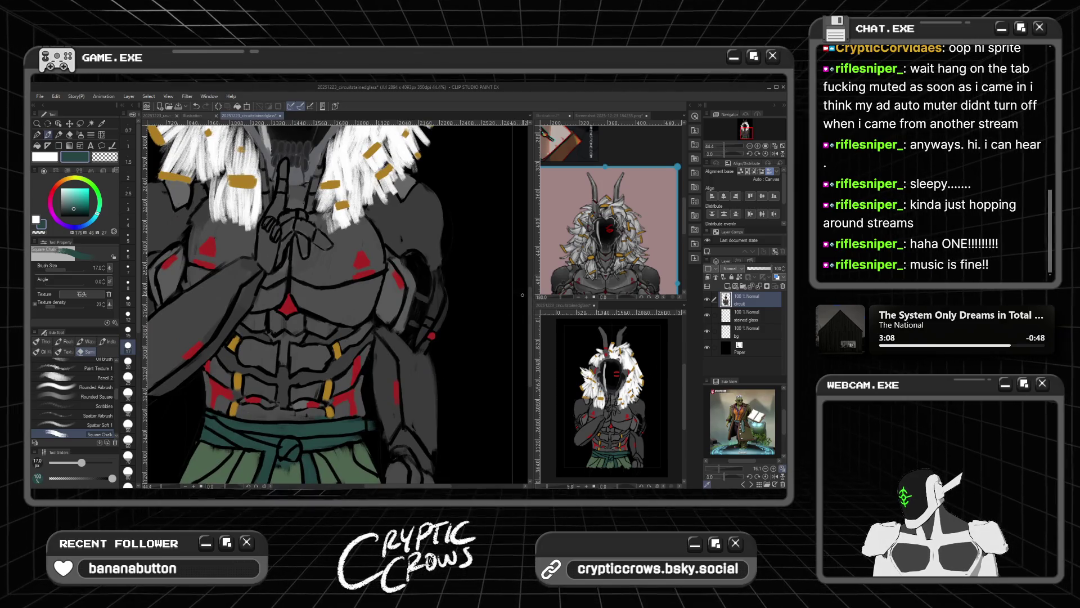
scroll(268, 312, up, 1)
alt+click(269, 312)
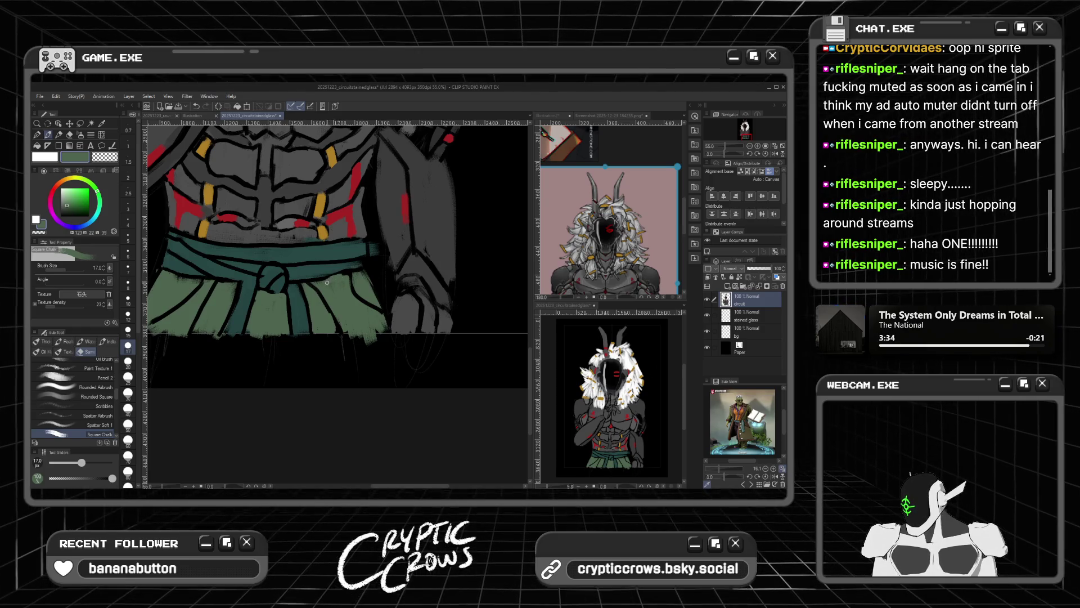
click(129, 377)
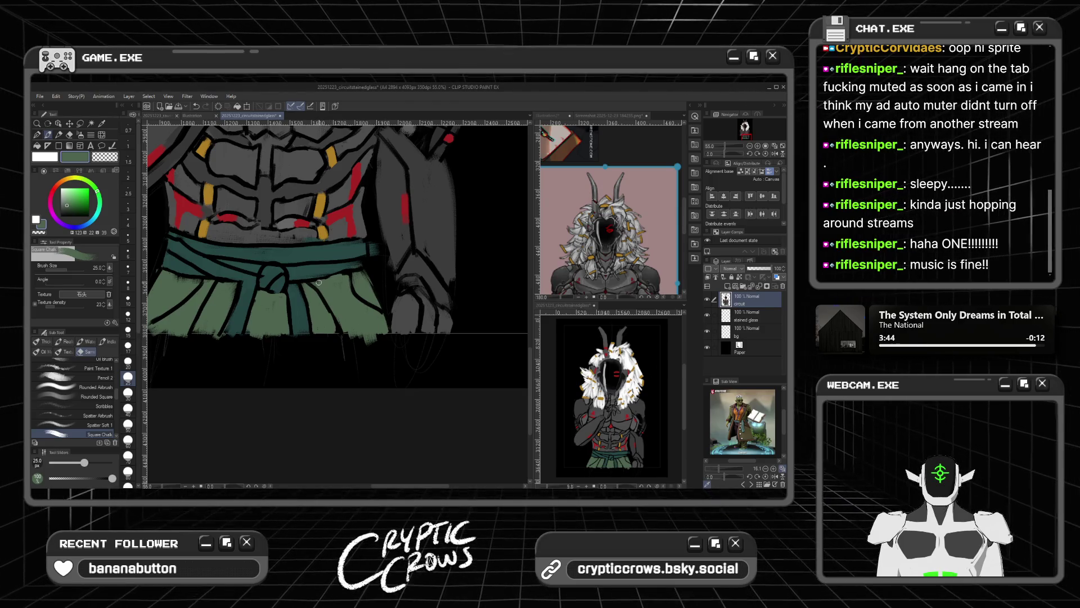
alt+click(319, 265)
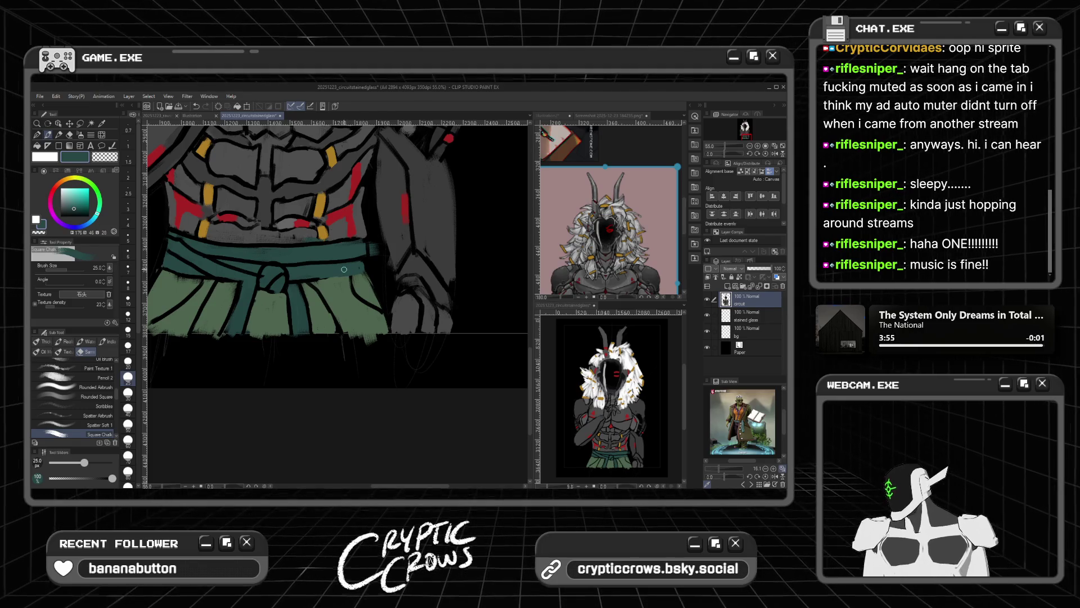
alt+click(306, 281)
key(bracketleft)
key(bracketleft)
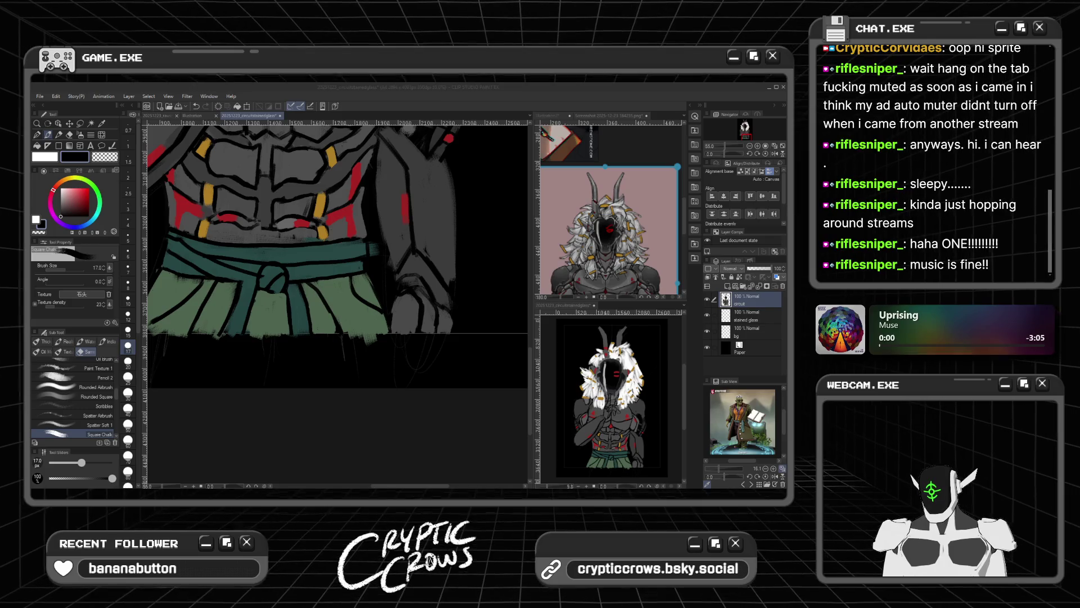
Step: Check the reference screenshot, then darken the torso outline under the red chest mark in black
scroll(276, 353, down, 2)
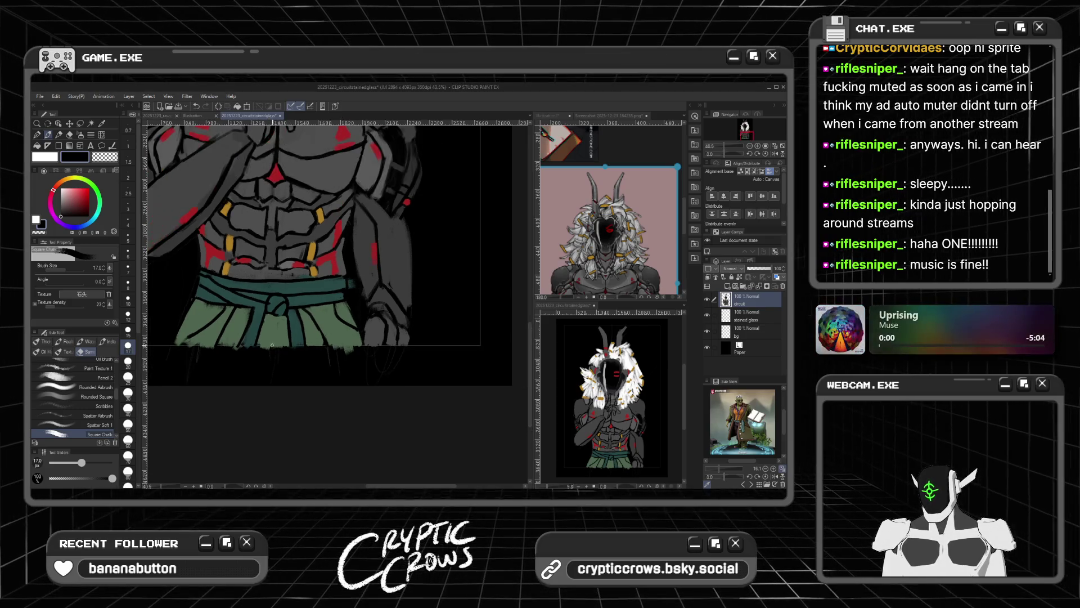
scroll(256, 320, up, 2)
scroll(259, 317, down, 3)
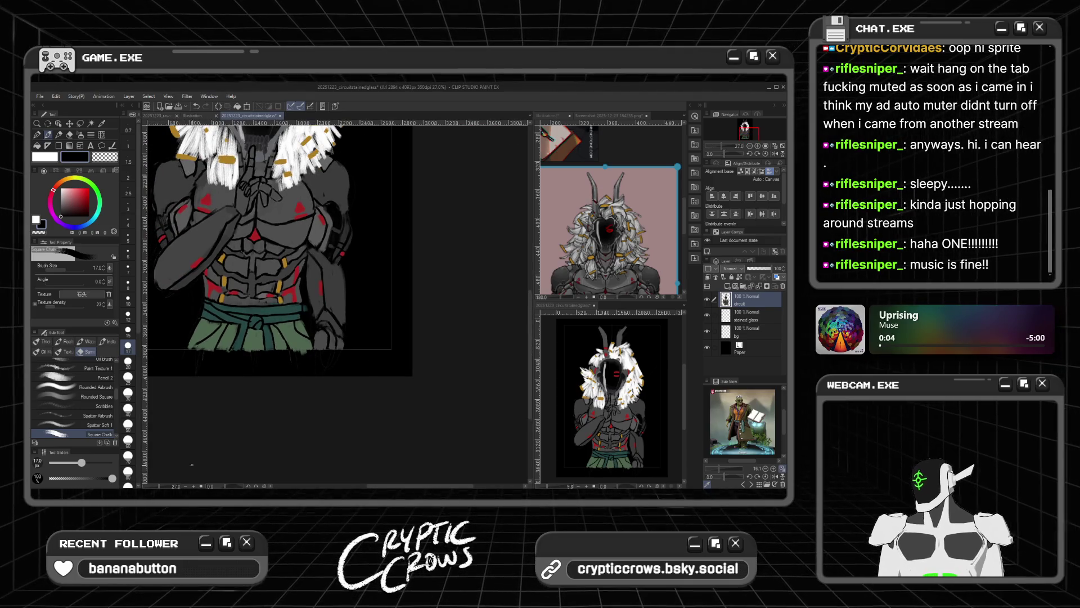
scroll(286, 335, up, 4)
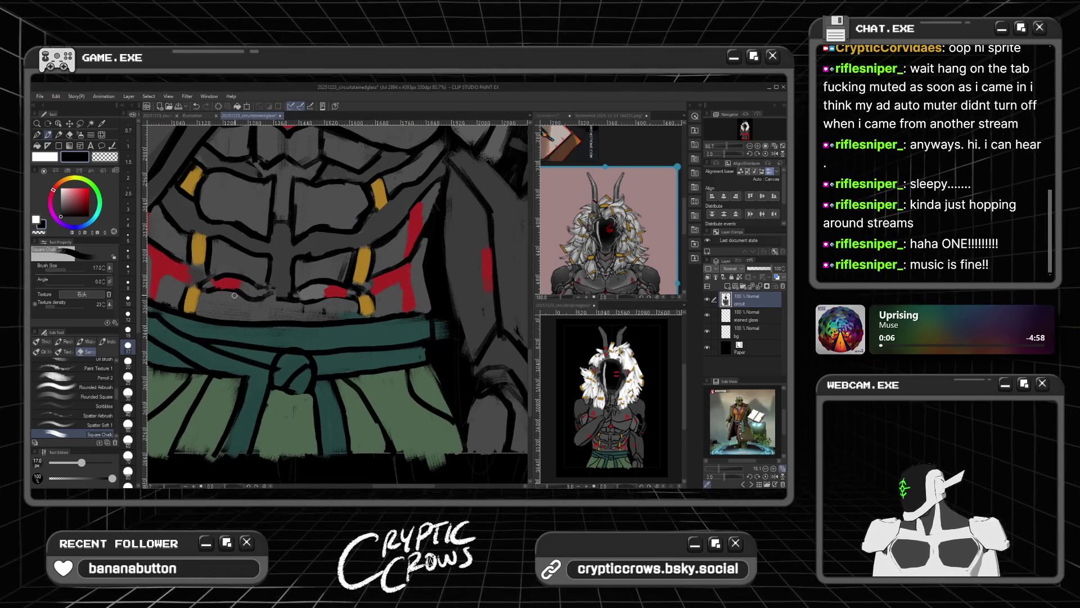
alt+click(251, 300)
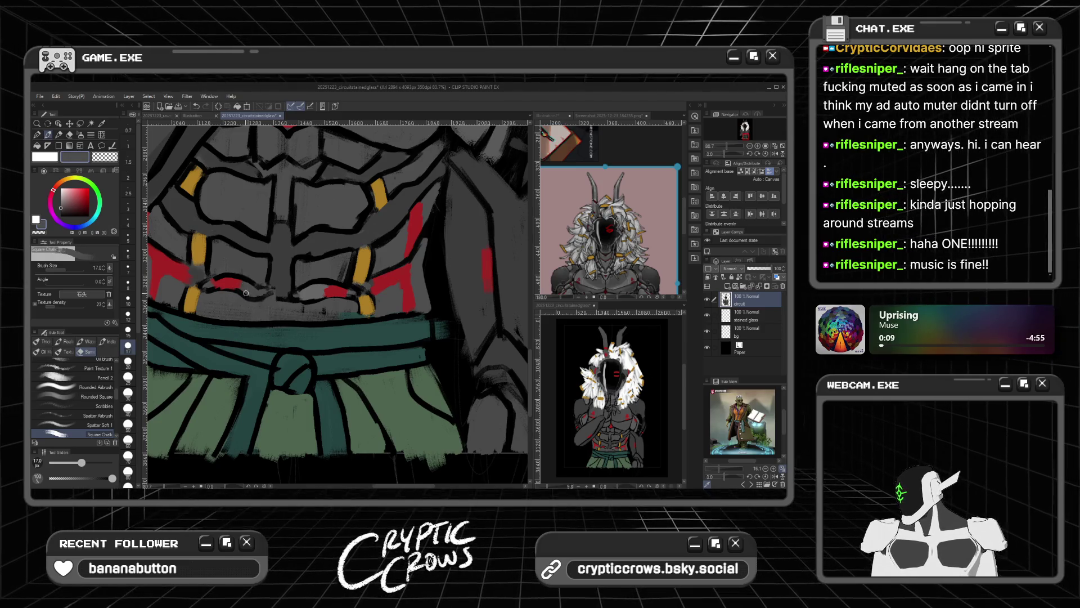
alt+click(246, 292)
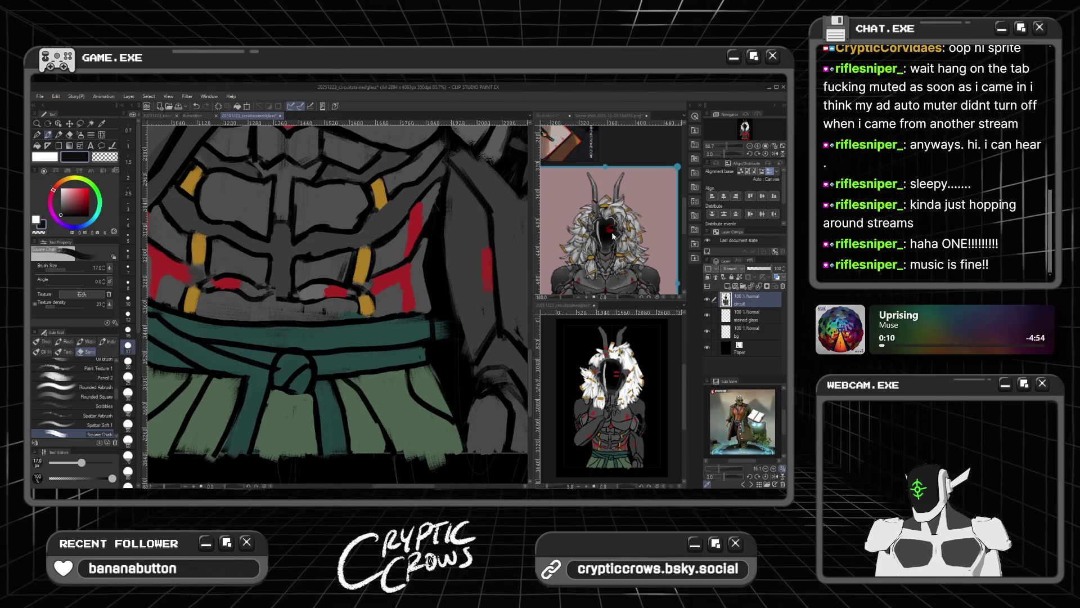
mouse_move(681, 219)
mouse_down()
mouse_move(684, 202)
mouse_move(684, 245)
mouse_up()
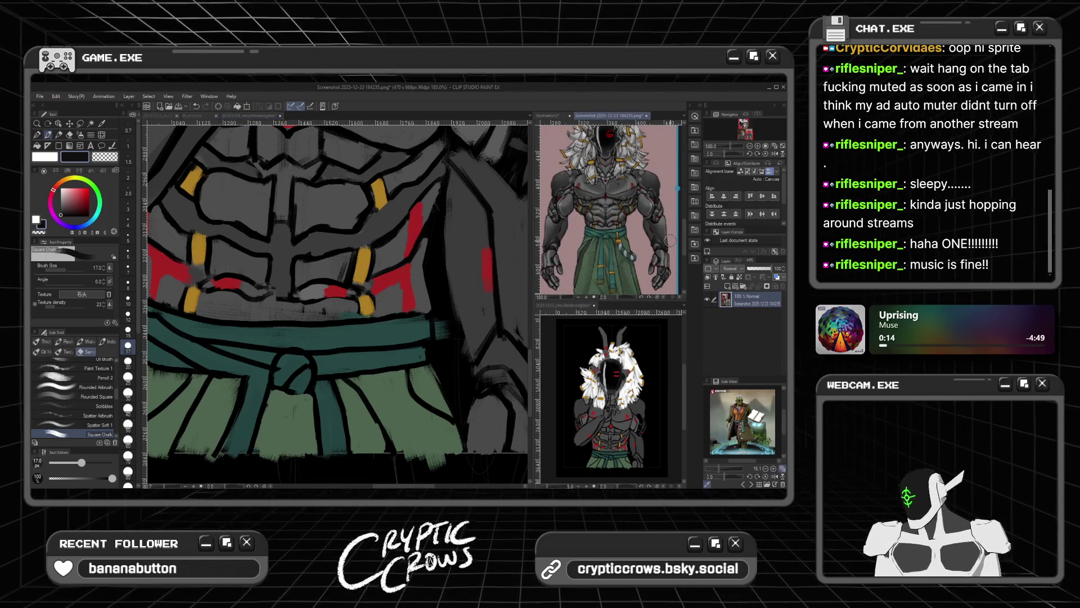
click(295, 303)
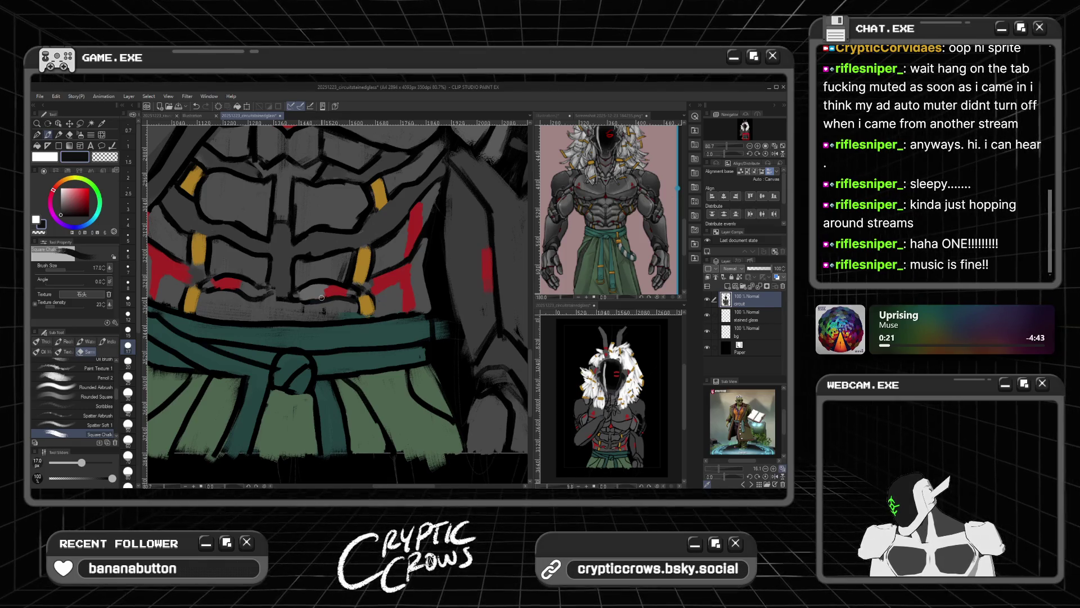
drag(486, 252, 488, 278)
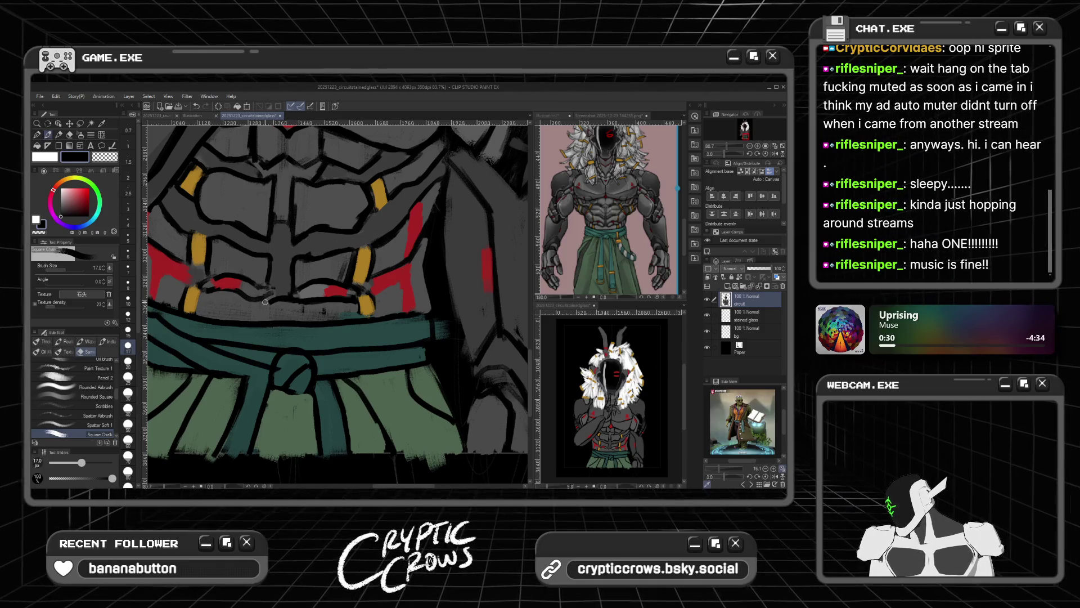
drag(253, 299, 208, 292)
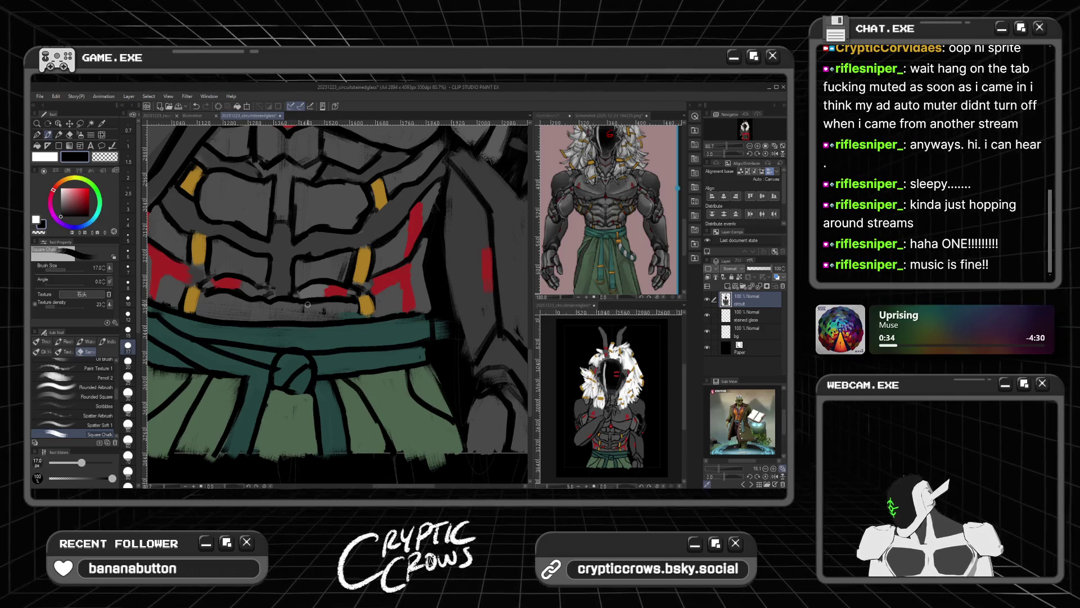
Step: Outline the lower edge of the left gold strap and the lower chest edge in black
alt+click(279, 301)
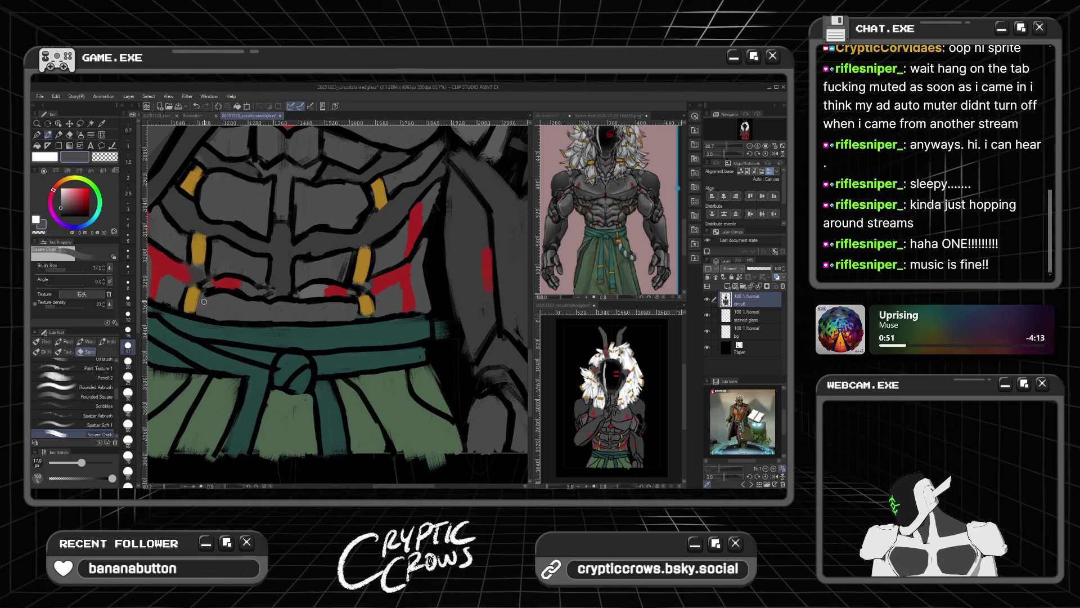
alt+click(182, 290)
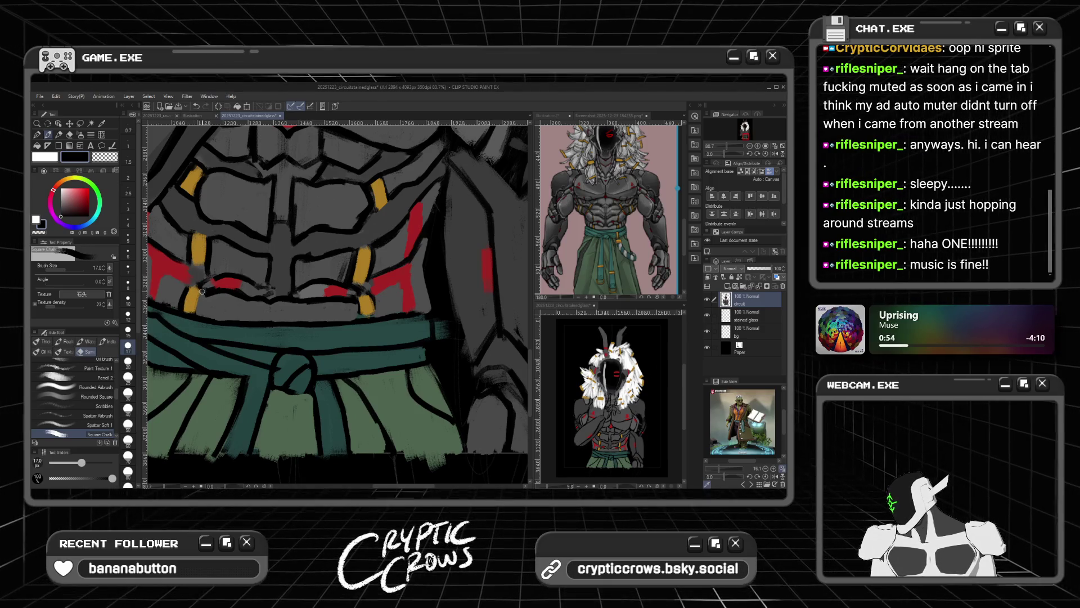
drag(194, 314, 200, 295)
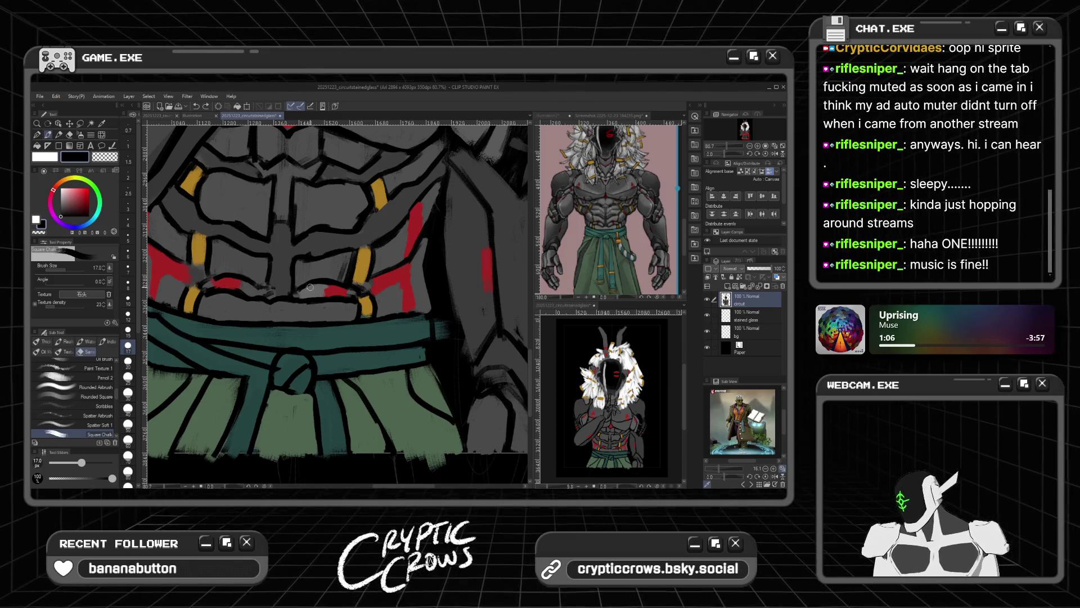
alt+click(304, 308)
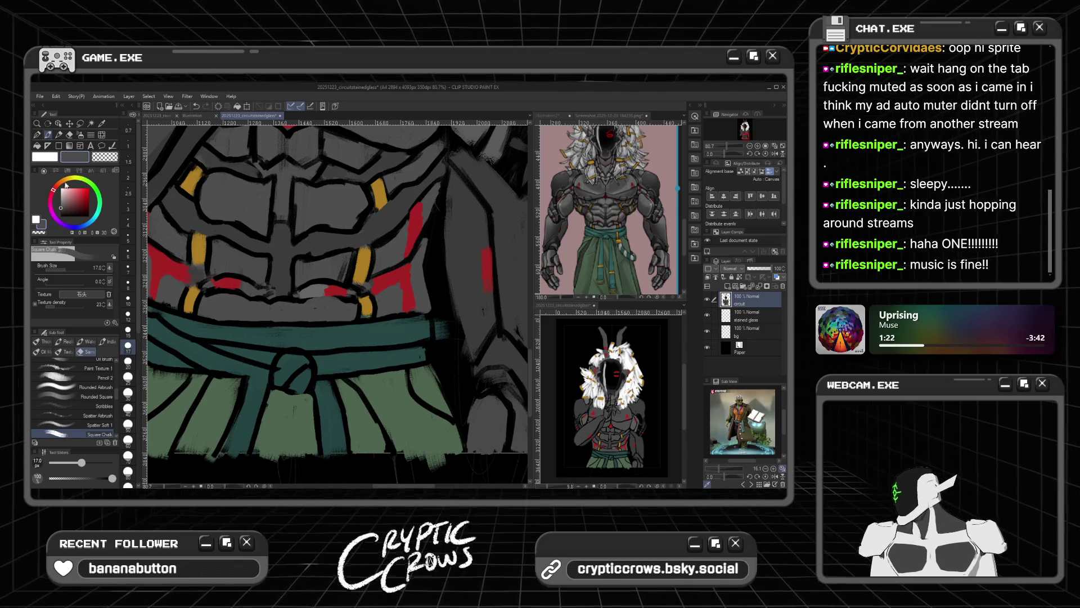
click(61, 216)
drag(341, 299, 304, 303)
scroll(302, 300, down, 3)
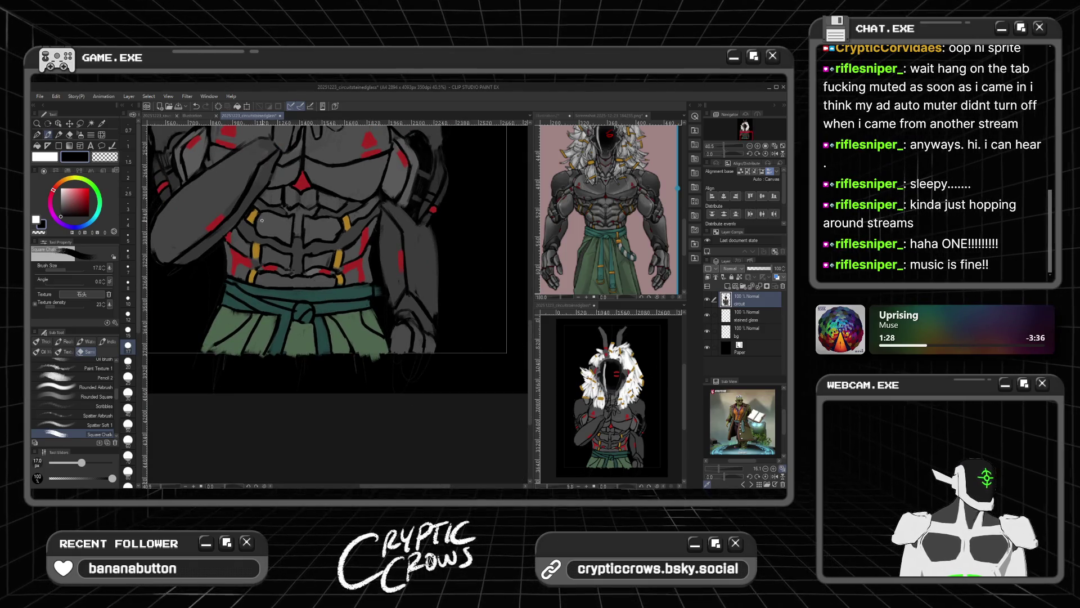
scroll(381, 222, up, 1)
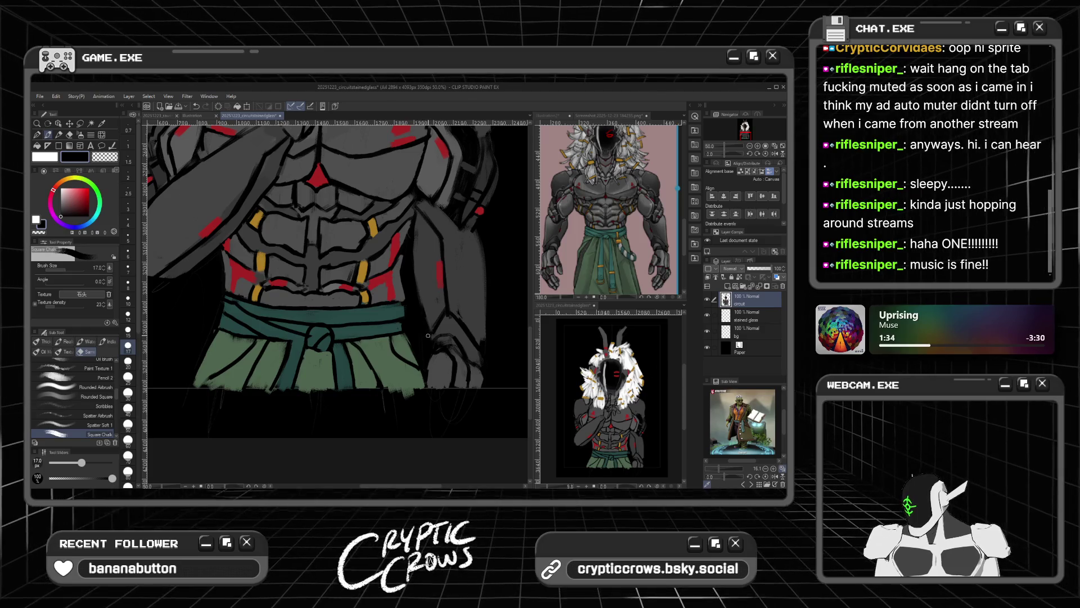
scroll(428, 335, down, 4)
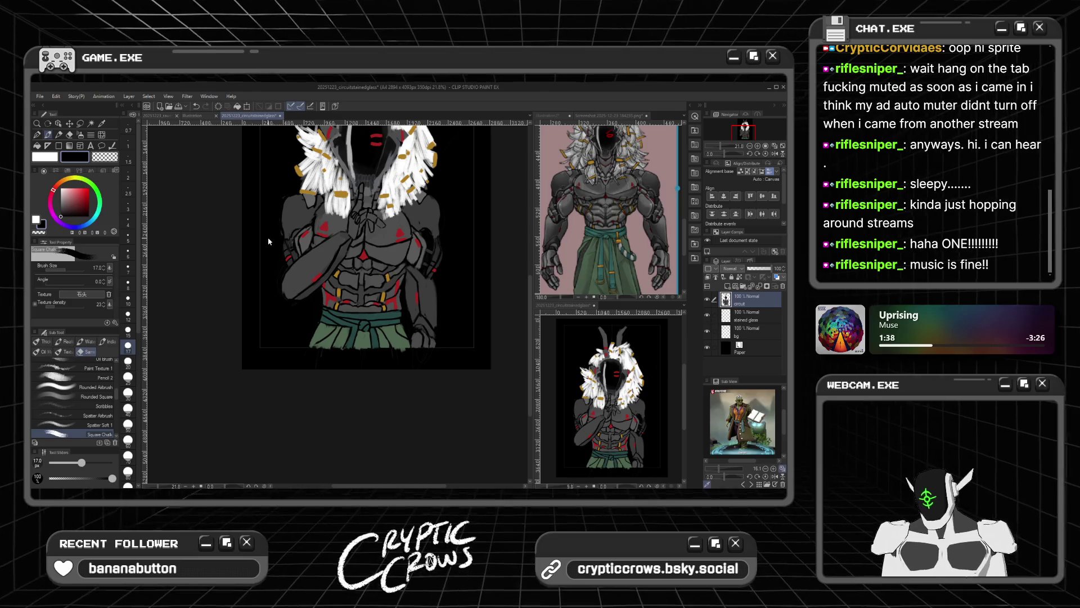
scroll(309, 335, up, 4)
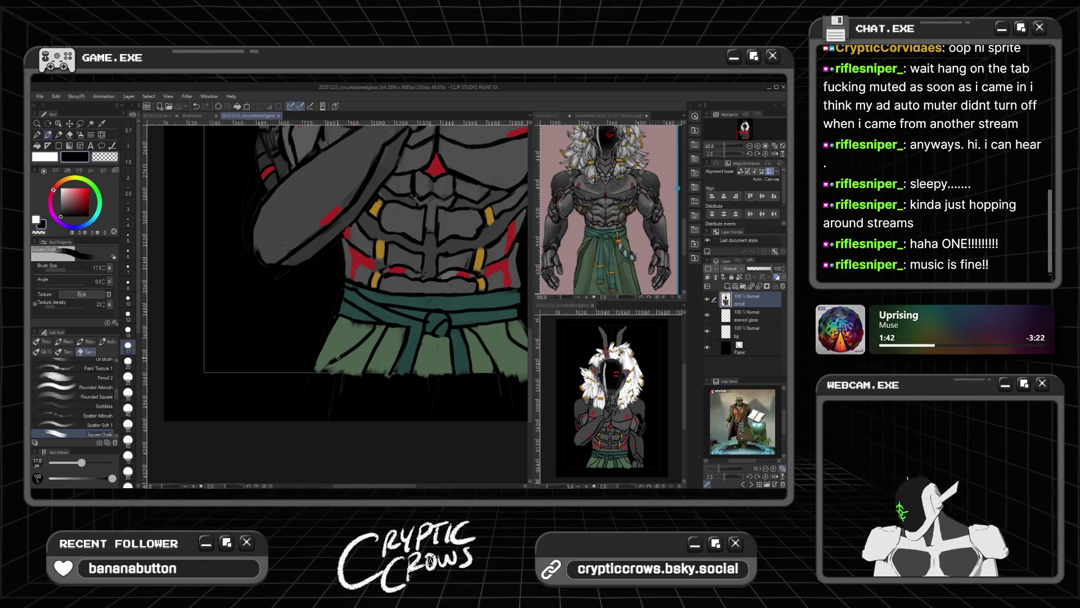
drag(323, 369, 325, 332)
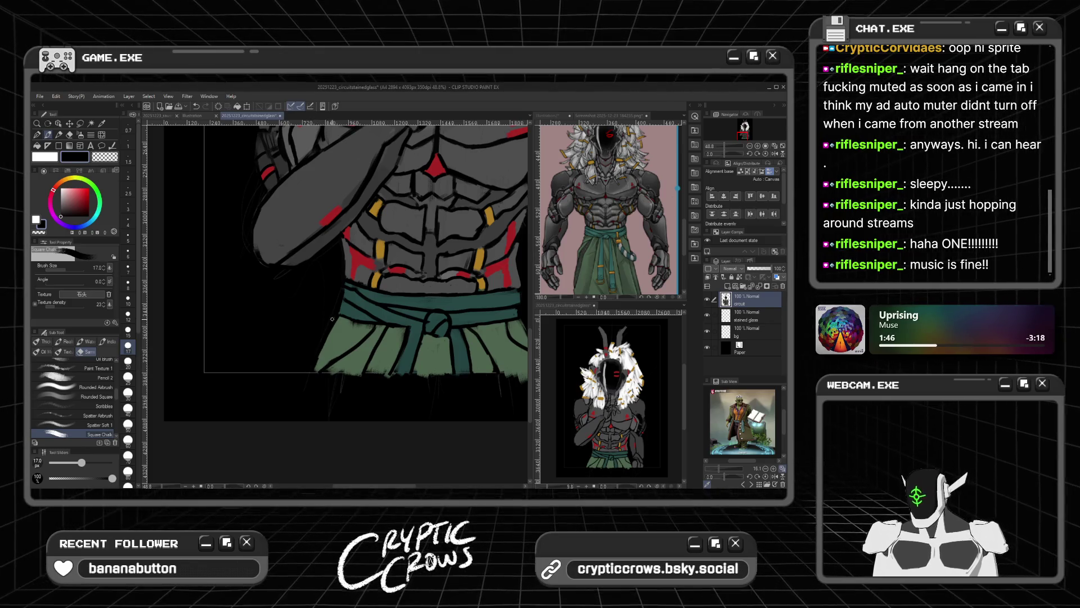
scroll(337, 311, down, 3)
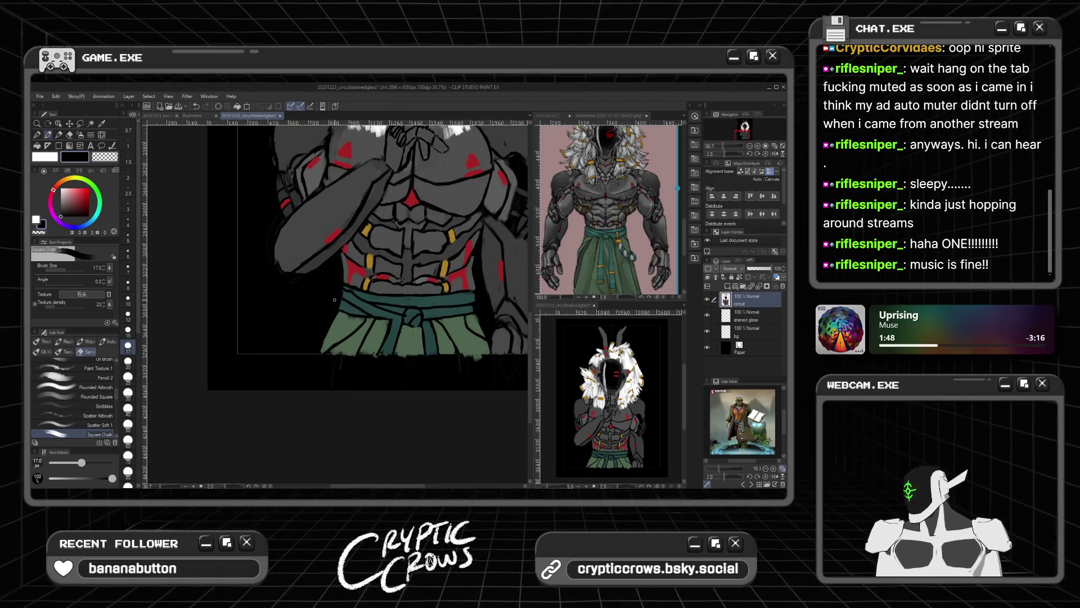
scroll(335, 300, down, 2)
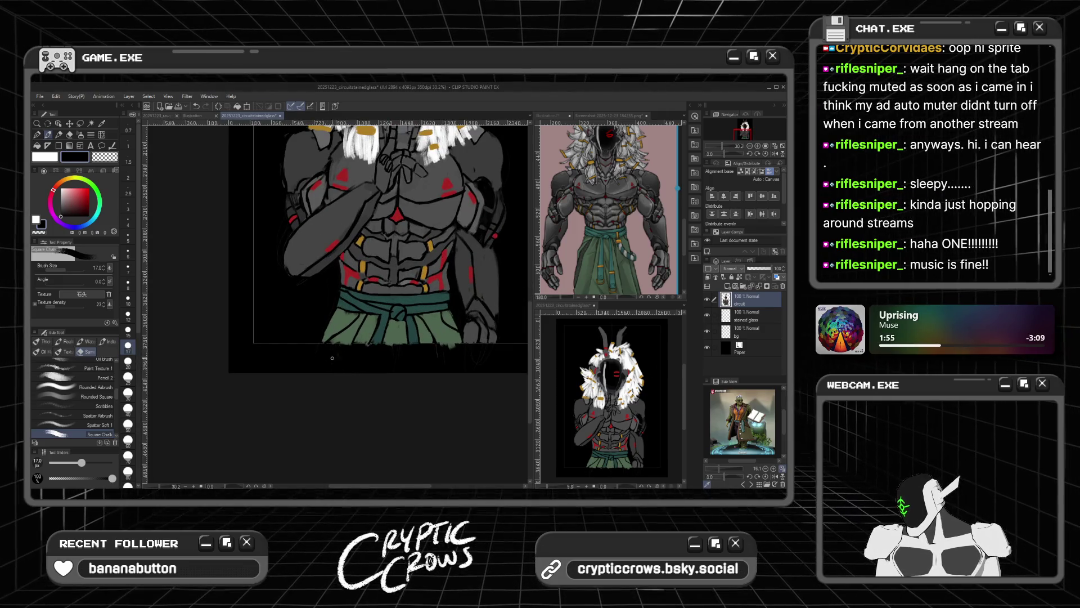
scroll(325, 342, down, 1)
scroll(325, 342, up, 1)
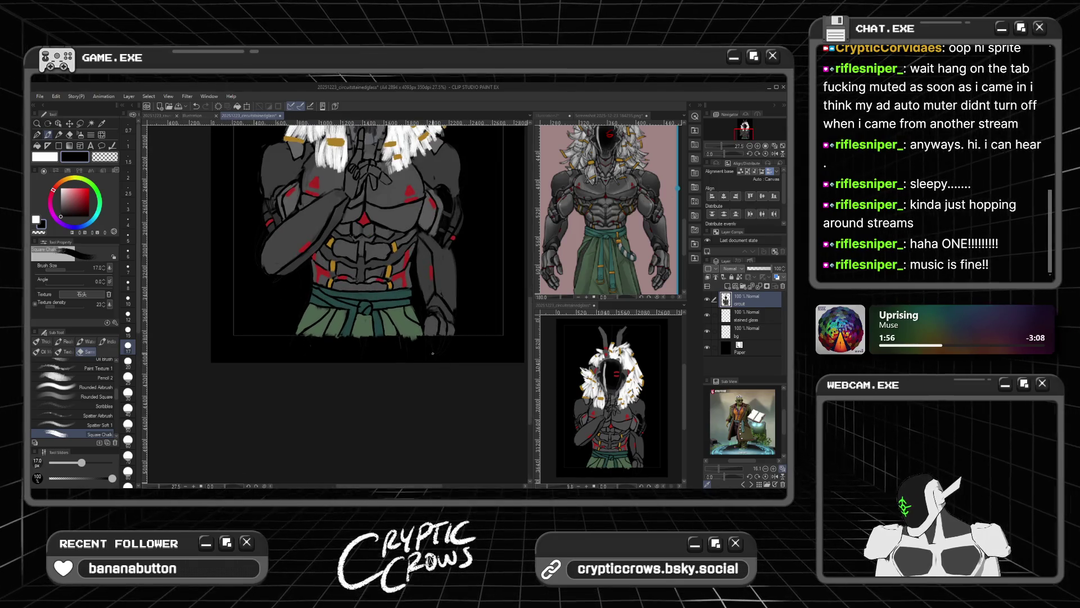
scroll(398, 264, down, 2)
scroll(397, 264, down, 2)
scroll(401, 265, up, 2)
scroll(406, 267, down, 2)
scroll(406, 271, up, 4)
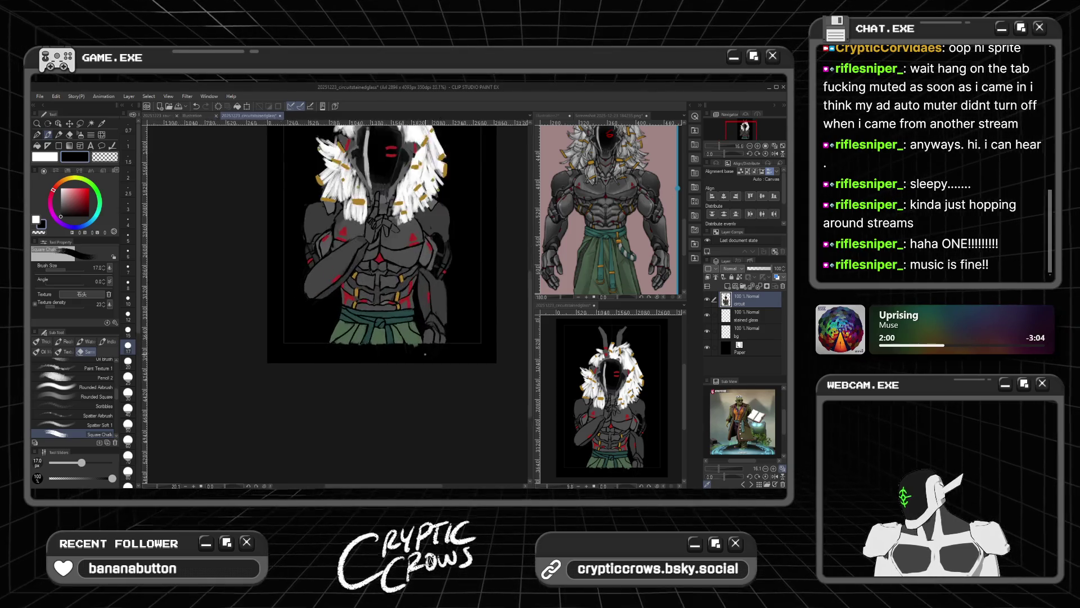
key(m)
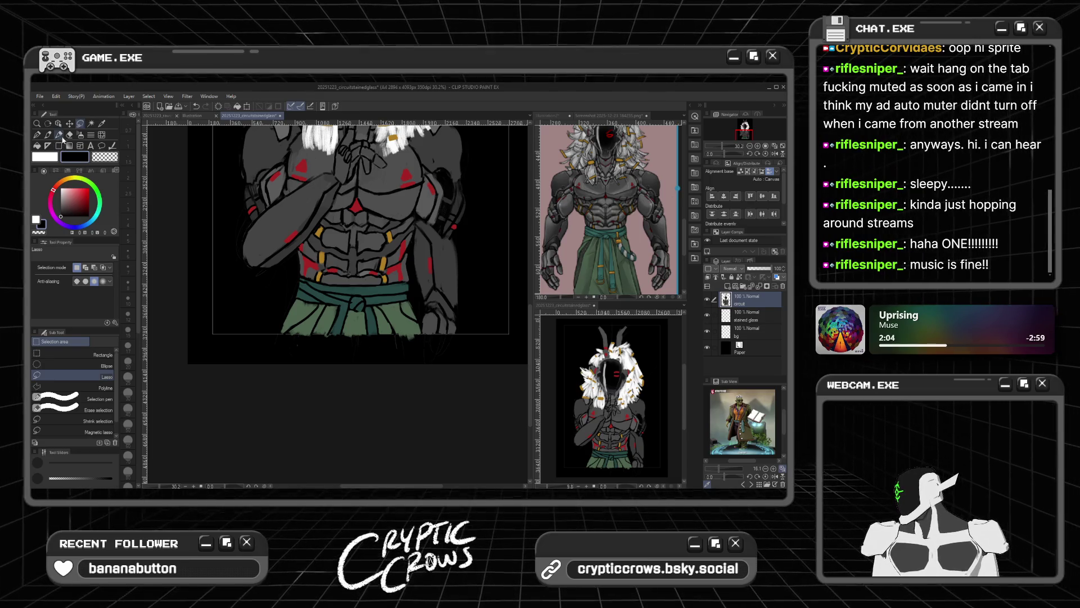
Step: Lasso-fill black along the sash's bottom edge, covering stray paint below the figure
click(69, 146)
click(59, 146)
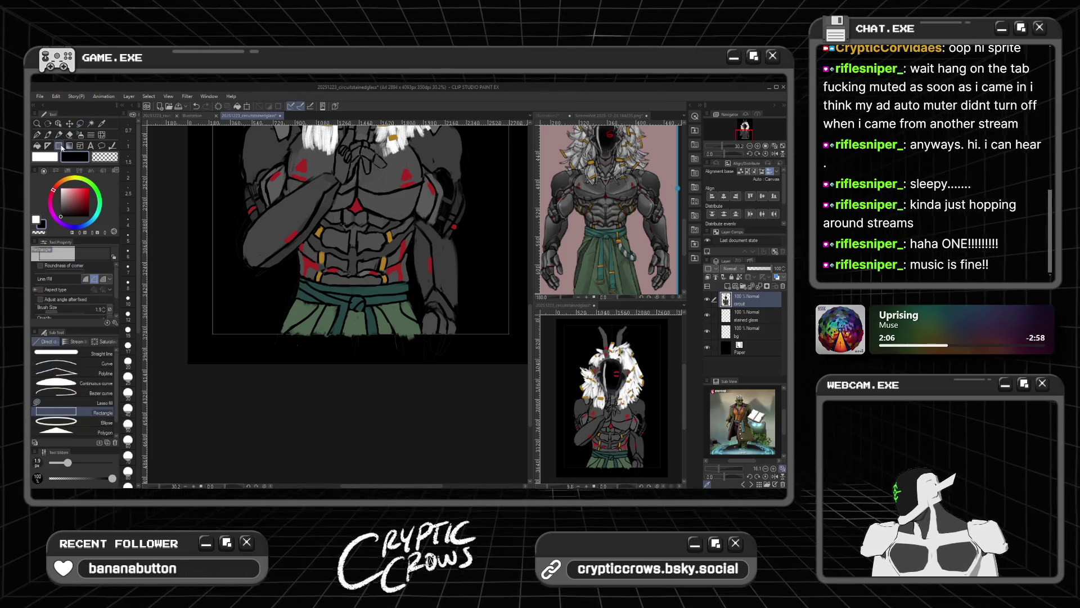
click(68, 402)
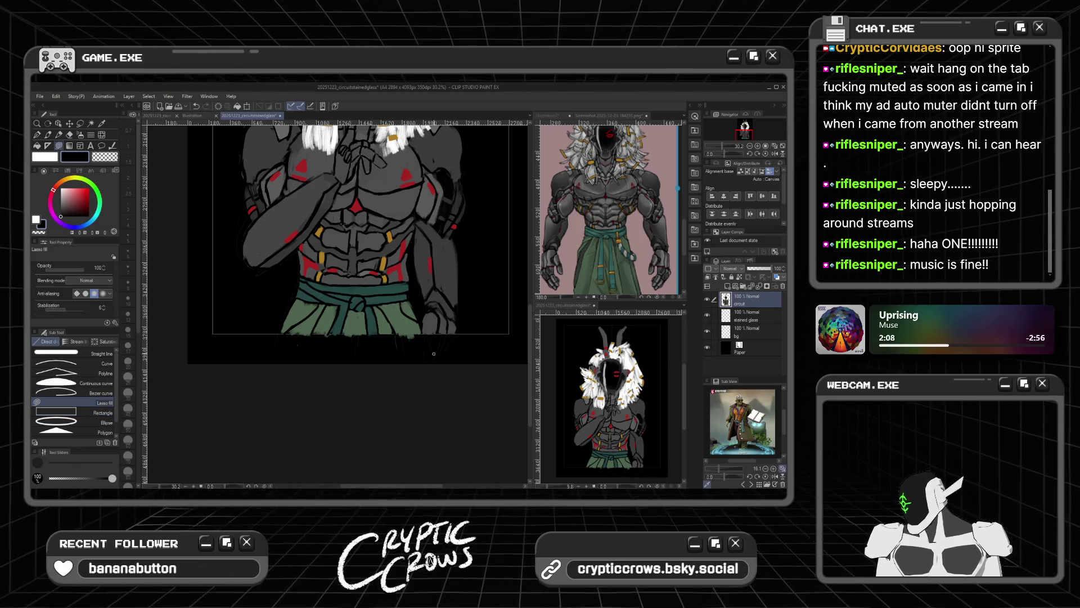
mouse_move(413, 343)
mouse_down()
mouse_move(371, 348)
mouse_move(389, 344)
mouse_up()
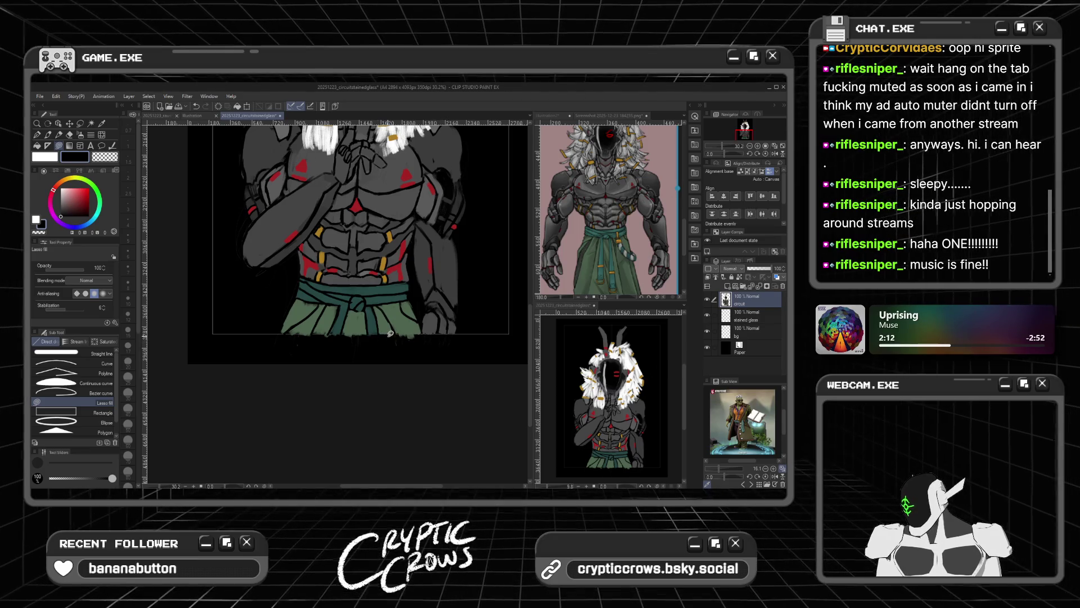
mouse_move(396, 332)
mouse_down()
mouse_move(450, 357)
mouse_move(395, 333)
mouse_up()
mouse_move(401, 332)
mouse_down()
mouse_move(427, 340)
mouse_move(352, 336)
mouse_up()
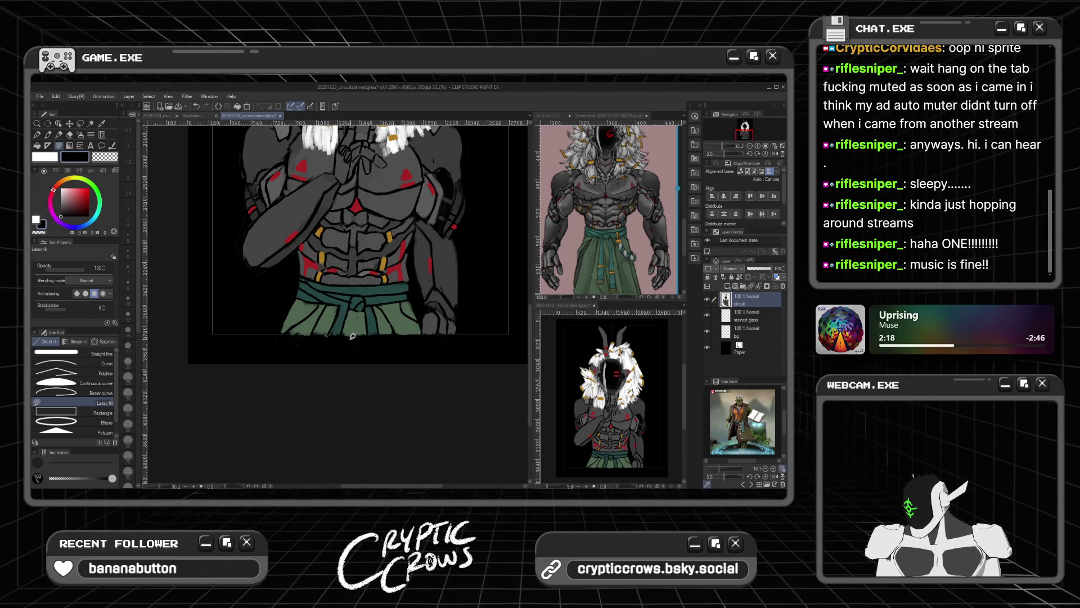
scroll(414, 338, up, 1)
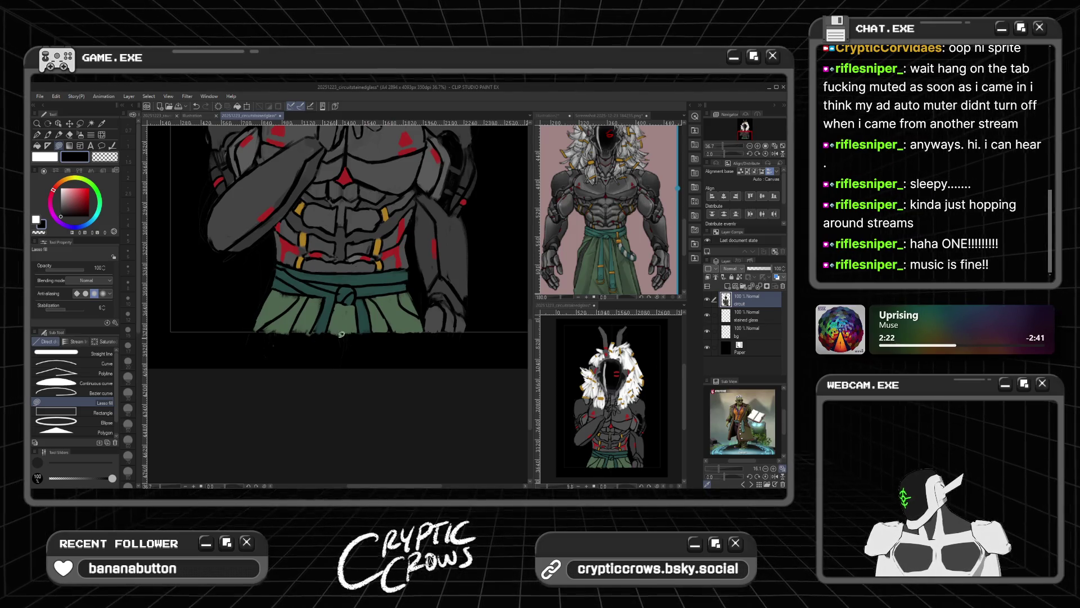
mouse_move(262, 339)
mouse_down()
mouse_move(337, 350)
mouse_move(268, 346)
mouse_up()
drag(329, 333, 357, 335)
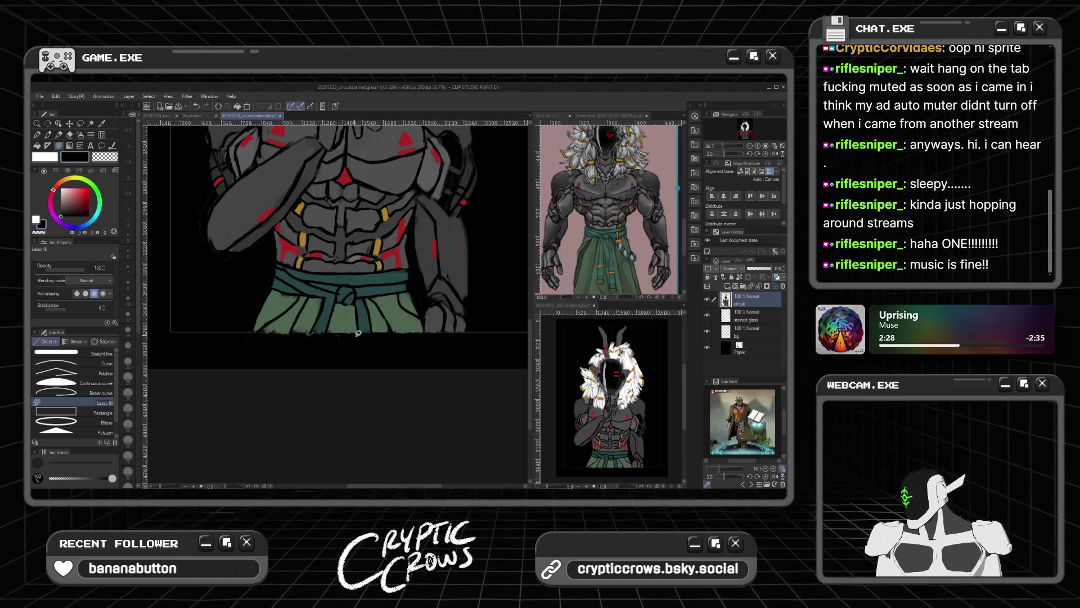
mouse_move(289, 332)
mouse_down()
mouse_move(315, 335)
mouse_move(275, 333)
mouse_move(318, 341)
mouse_move(242, 330)
mouse_up()
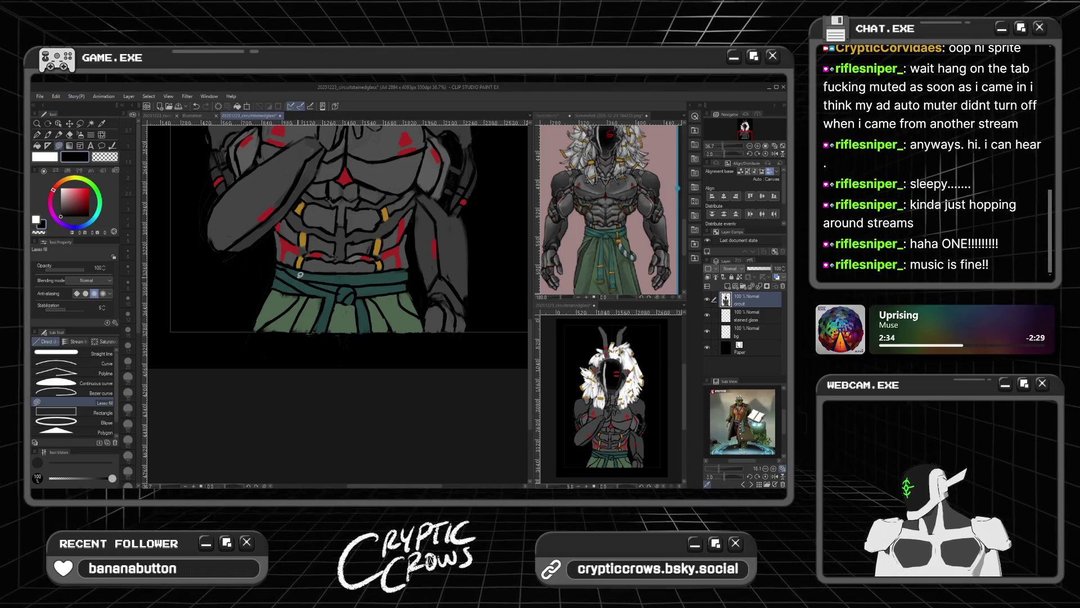
Step: Sample the armour grey, return to the Square Chalk brush, and set the colour to black
scroll(300, 275, up, 2)
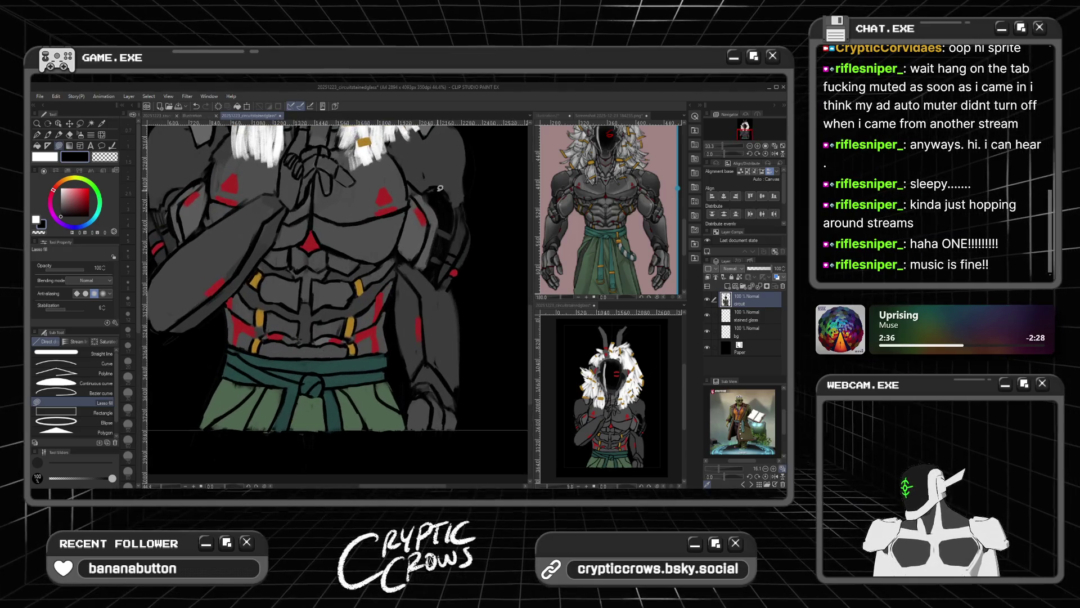
alt+click(364, 195)
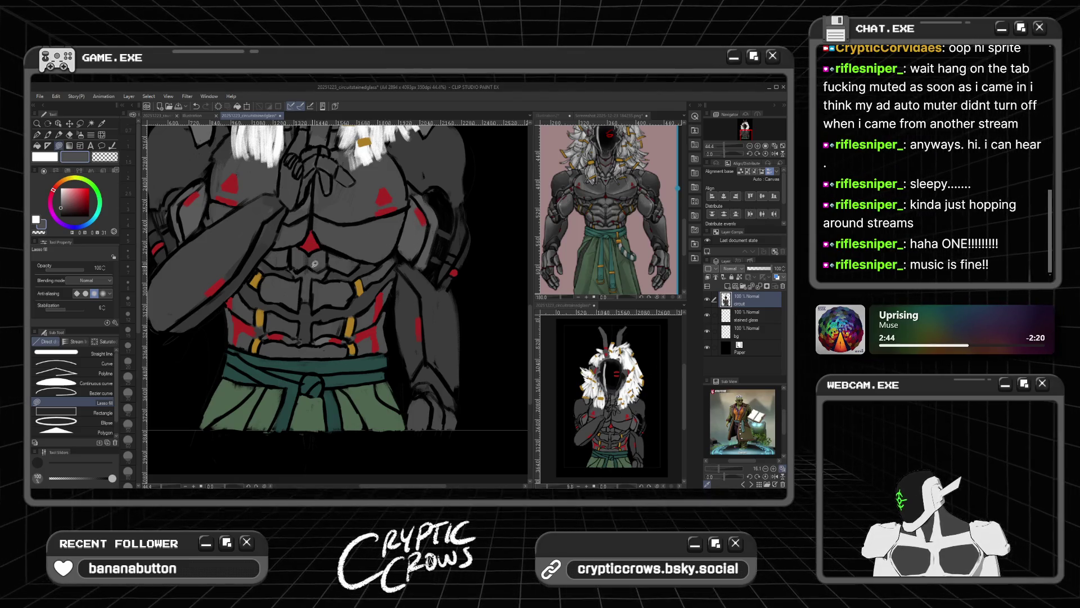
click(59, 134)
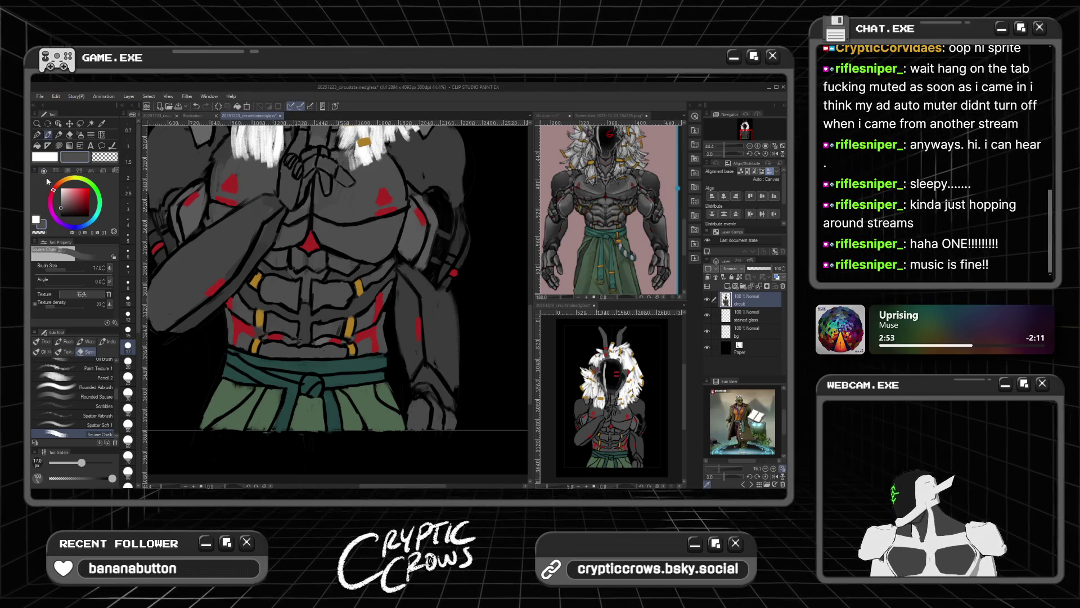
click(60, 216)
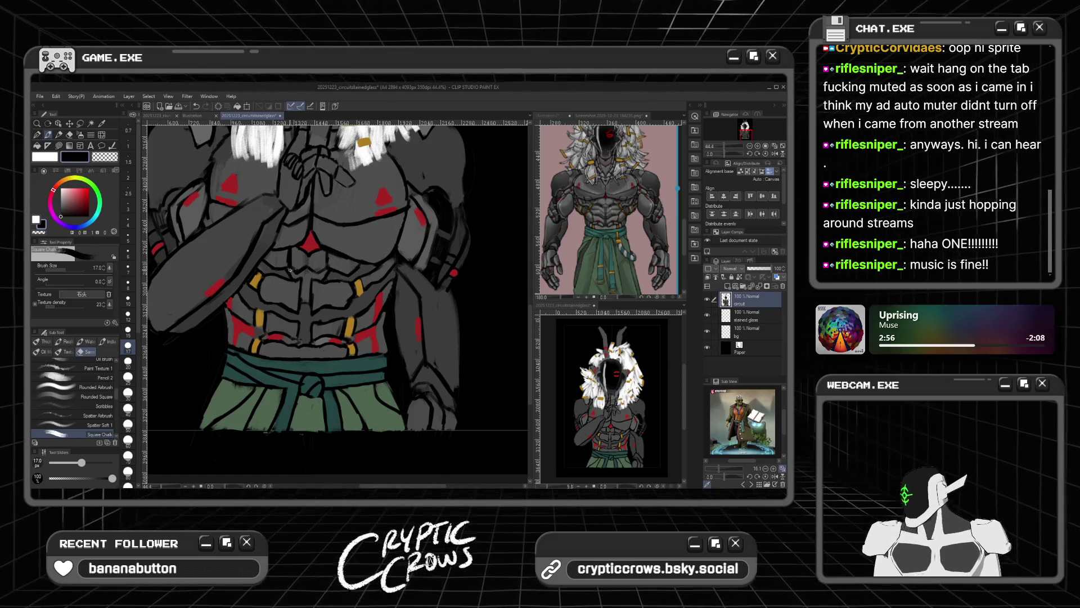
Step: Save the painting with Ctrl+S
key(ctrl+s)
scroll(423, 280, down, 5)
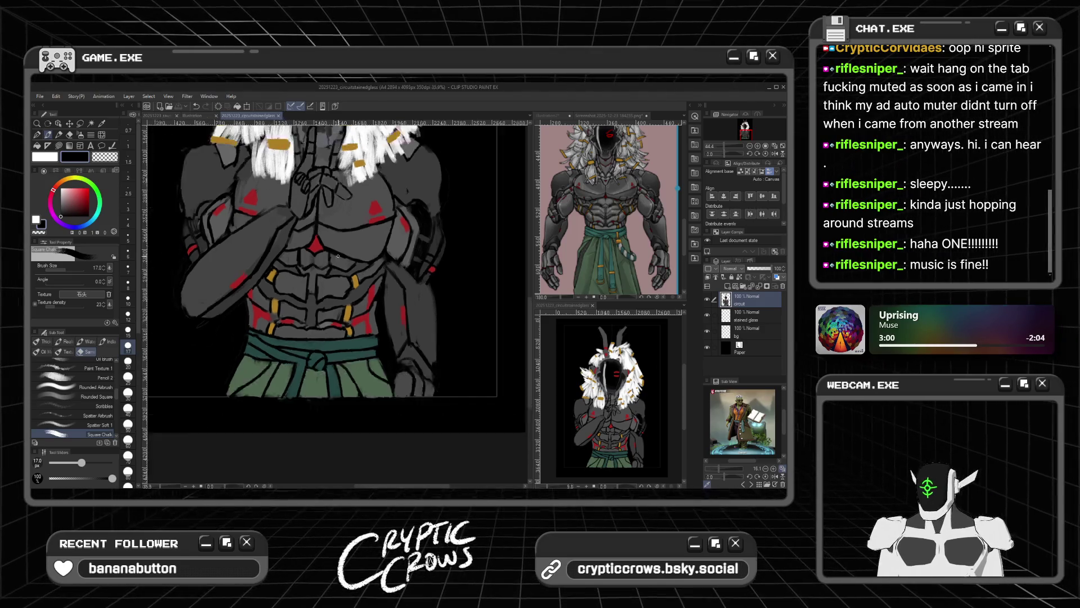
scroll(293, 212, up, 3)
scroll(293, 212, up, 3)
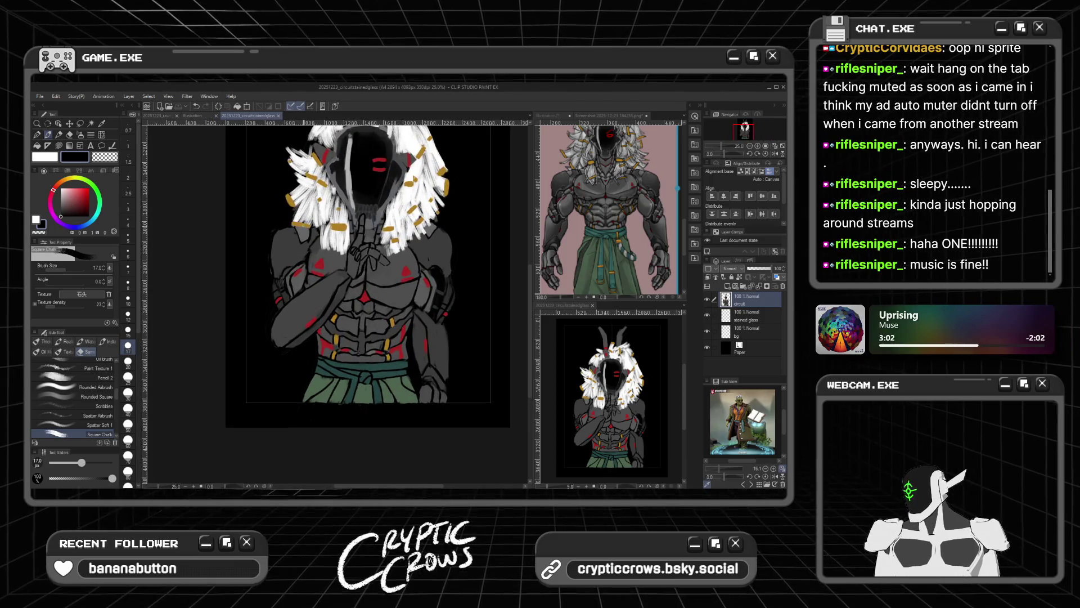
scroll(303, 231, down, 2)
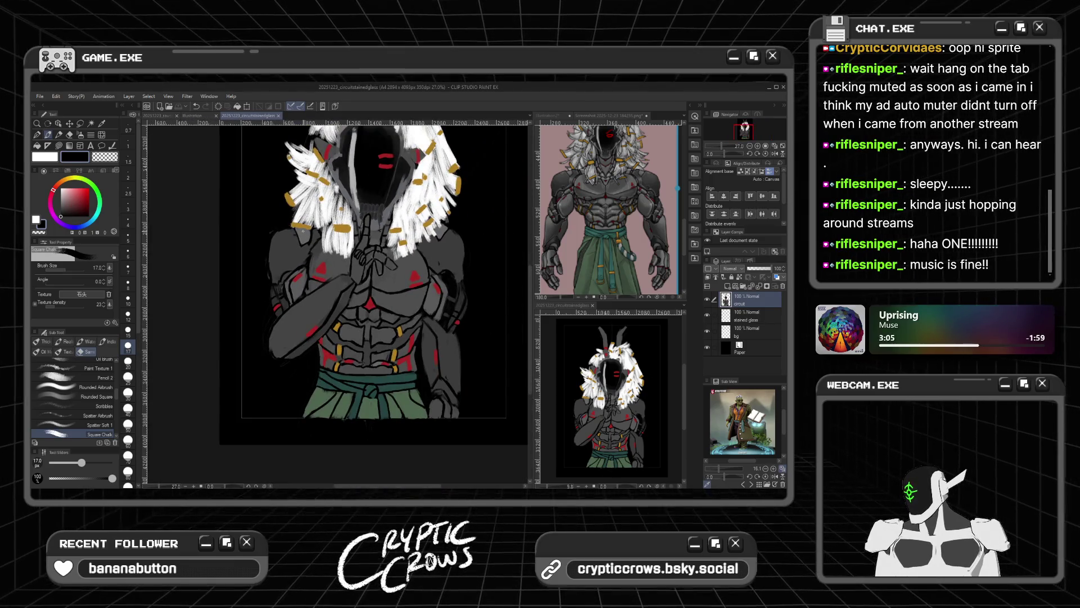
scroll(303, 230, down, 1)
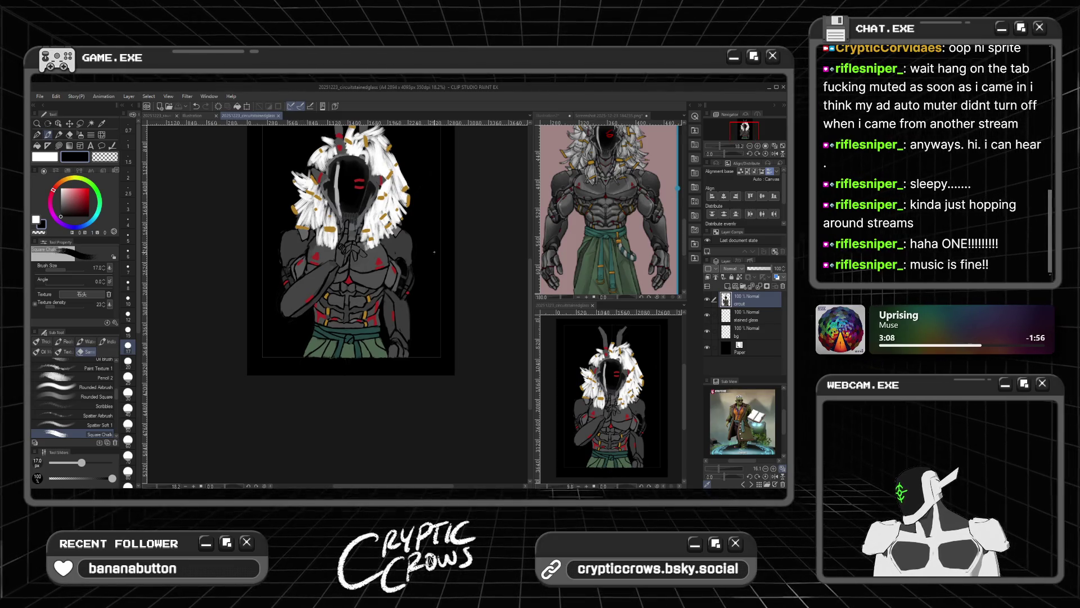
scroll(361, 263, up, 5)
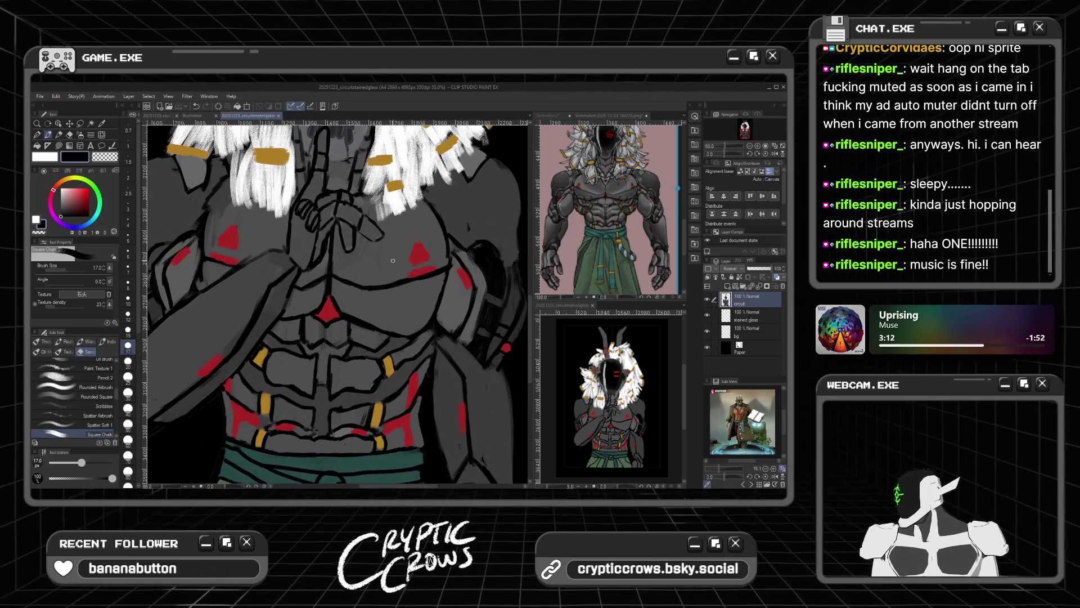
Step: Sample the chest's mid-grey and lasso-fill two grey patches beside the clasped hands
alt+click(397, 244)
click(59, 145)
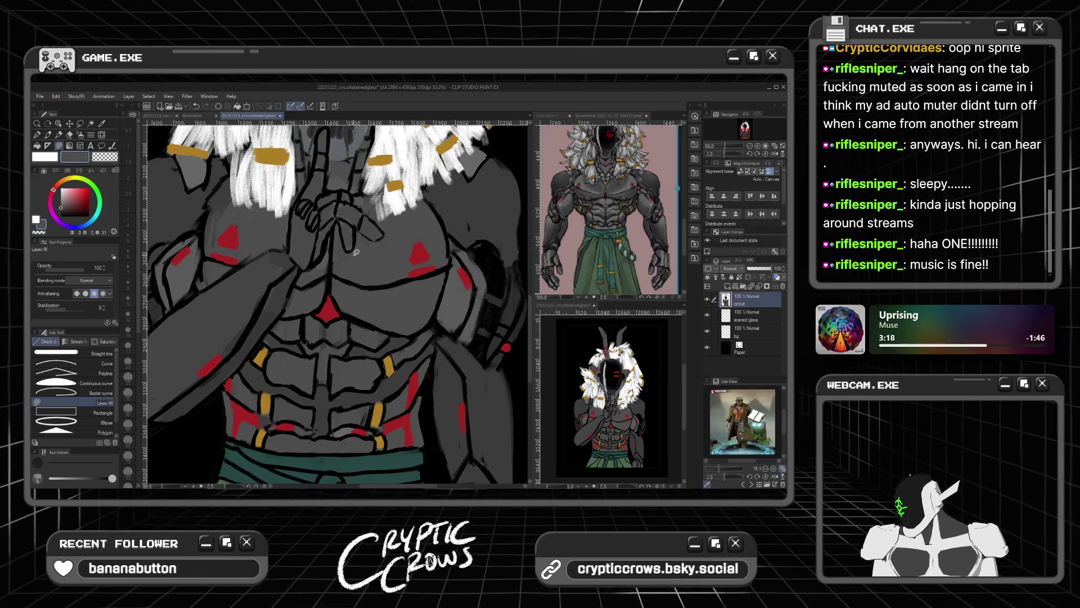
mouse_move(337, 232)
mouse_down()
mouse_move(344, 262)
mouse_move(337, 236)
mouse_up()
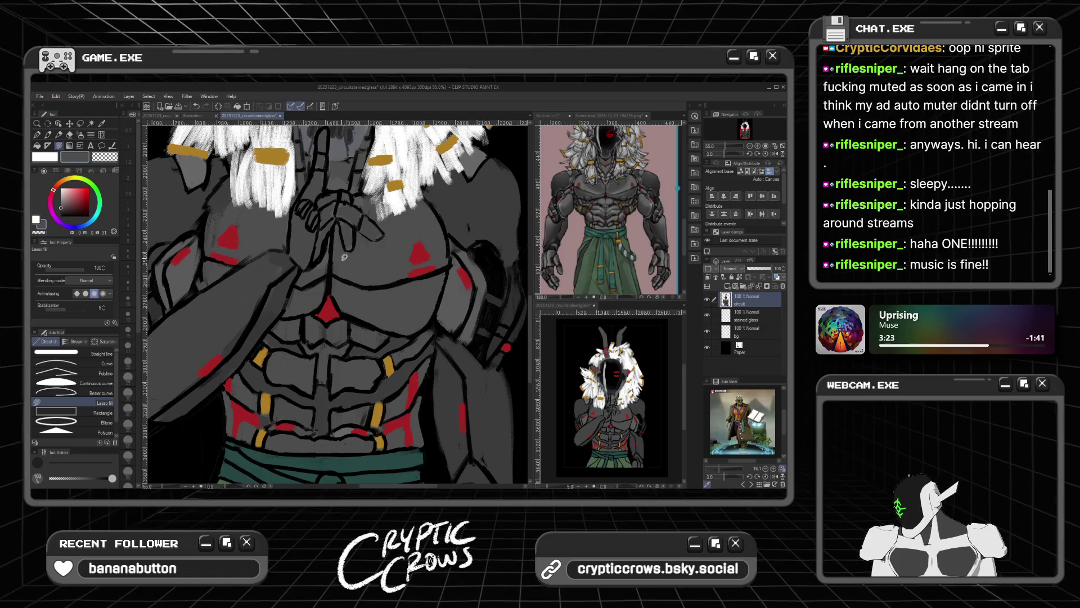
mouse_move(348, 268)
mouse_down()
mouse_move(363, 233)
mouse_move(387, 248)
mouse_move(358, 221)
mouse_move(365, 232)
mouse_up()
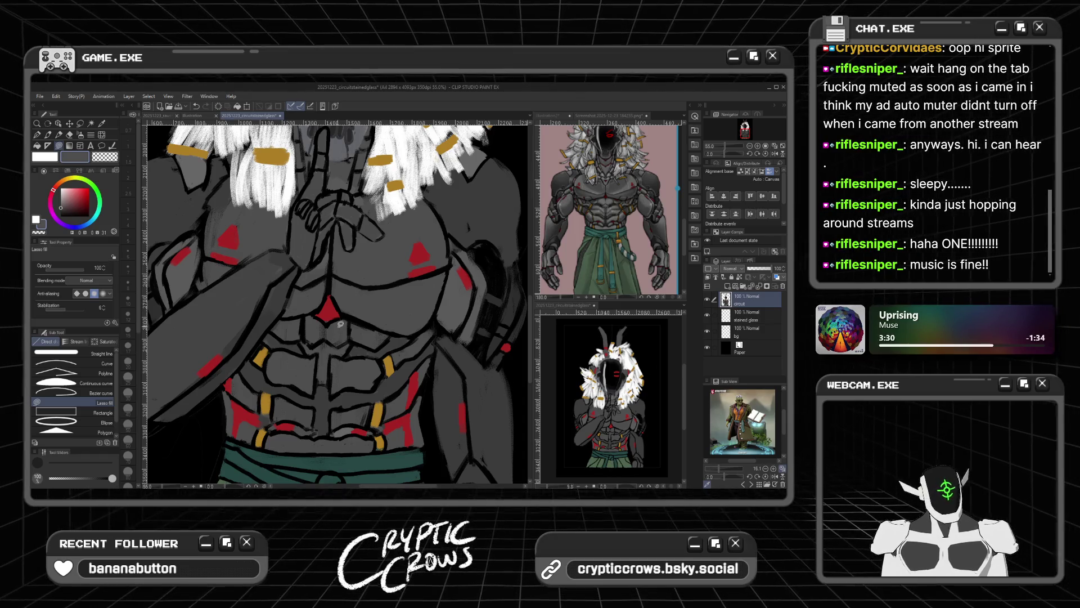
scroll(341, 322, down, 3)
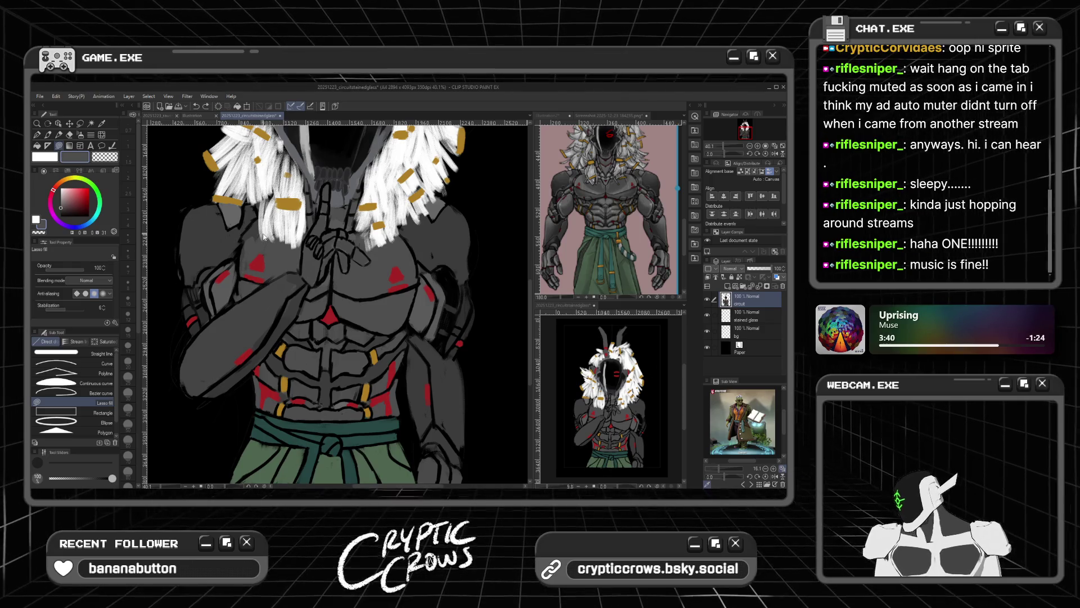
scroll(265, 230, up, 2)
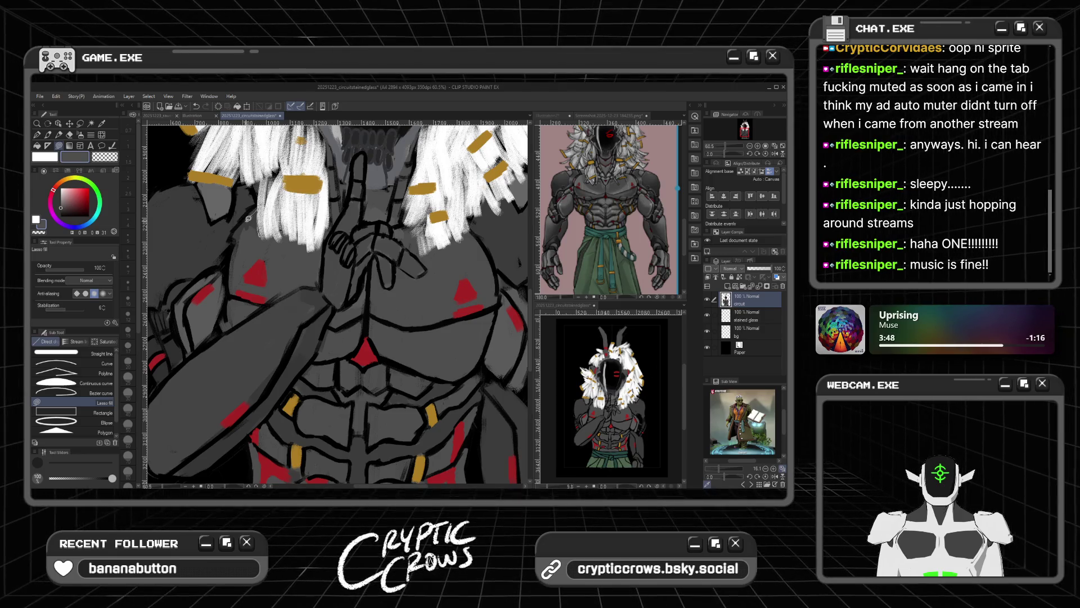
Step: Lasso-fill grey along the arm, on the chest beside the hands, and over the forearm
mouse_move(240, 232)
mouse_down()
mouse_move(234, 278)
mouse_move(240, 237)
mouse_up()
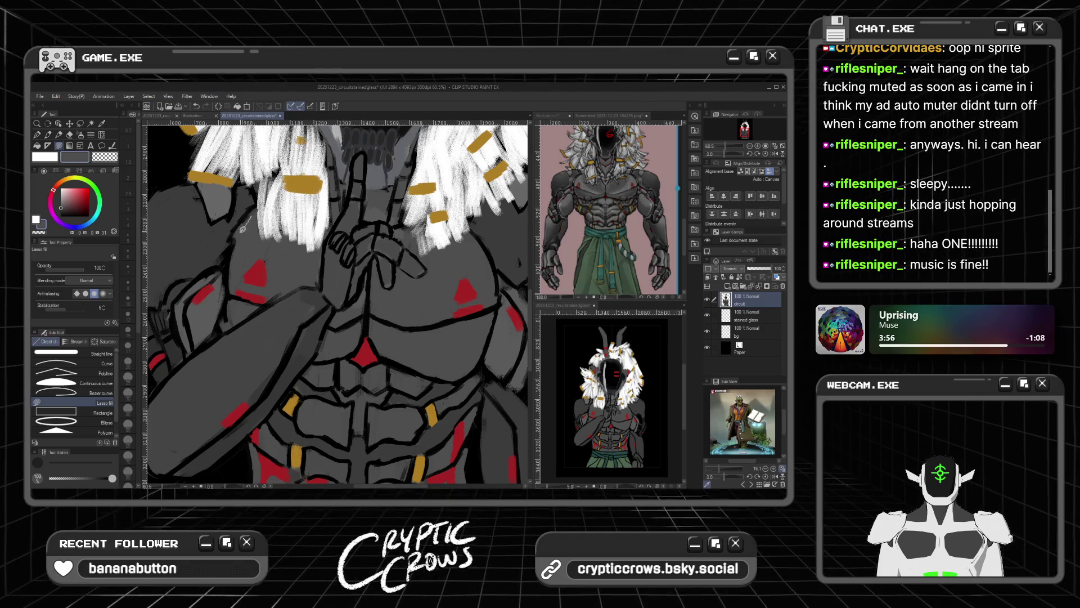
mouse_move(266, 250)
mouse_down()
mouse_move(270, 261)
mouse_move(266, 250)
mouse_up()
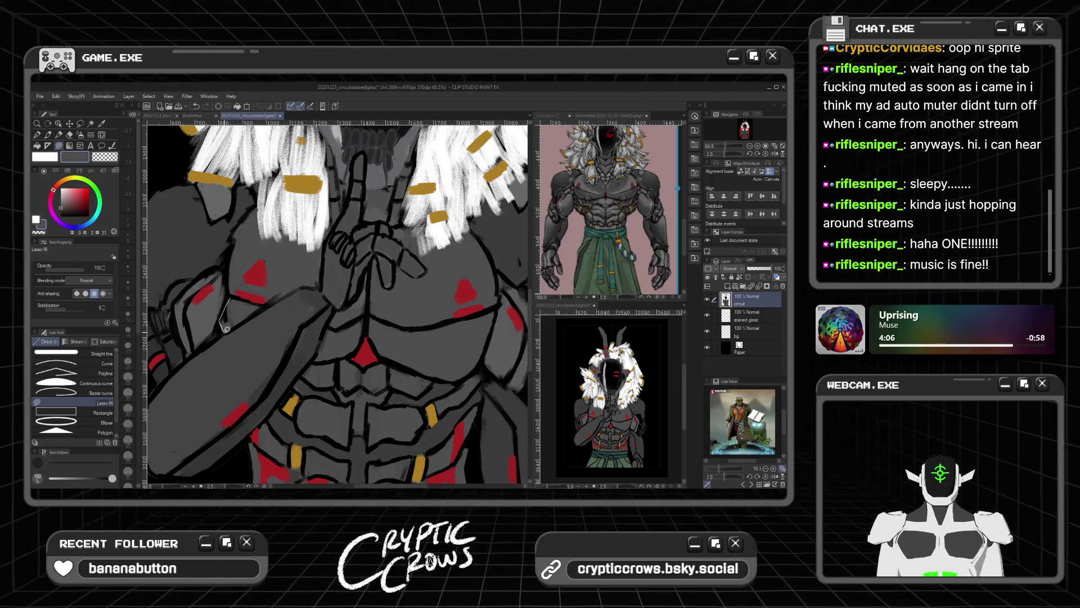
drag(243, 298, 228, 300)
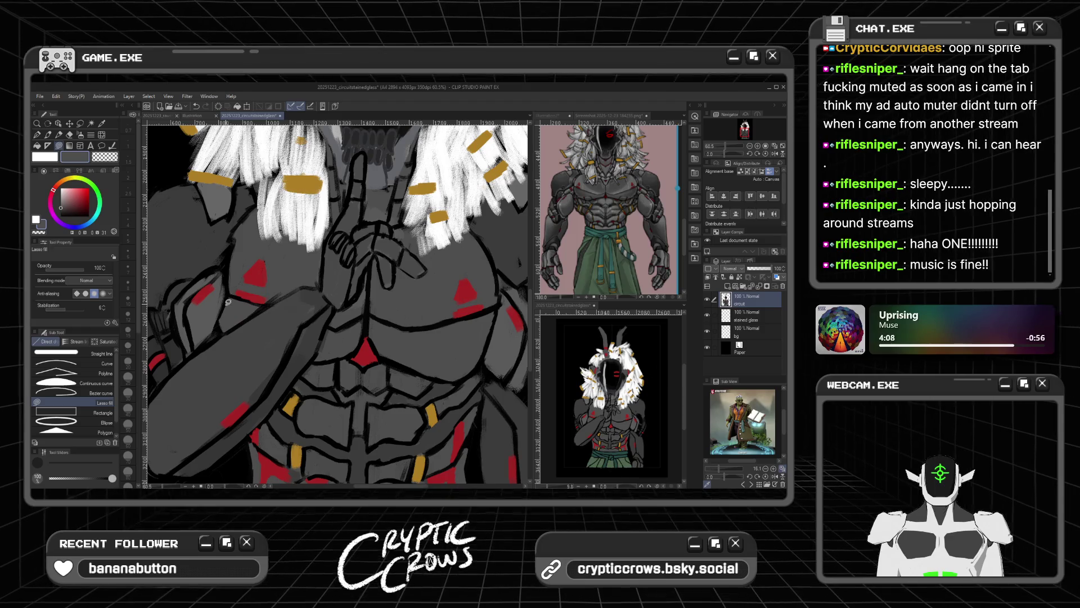
scroll(230, 291, down, 3)
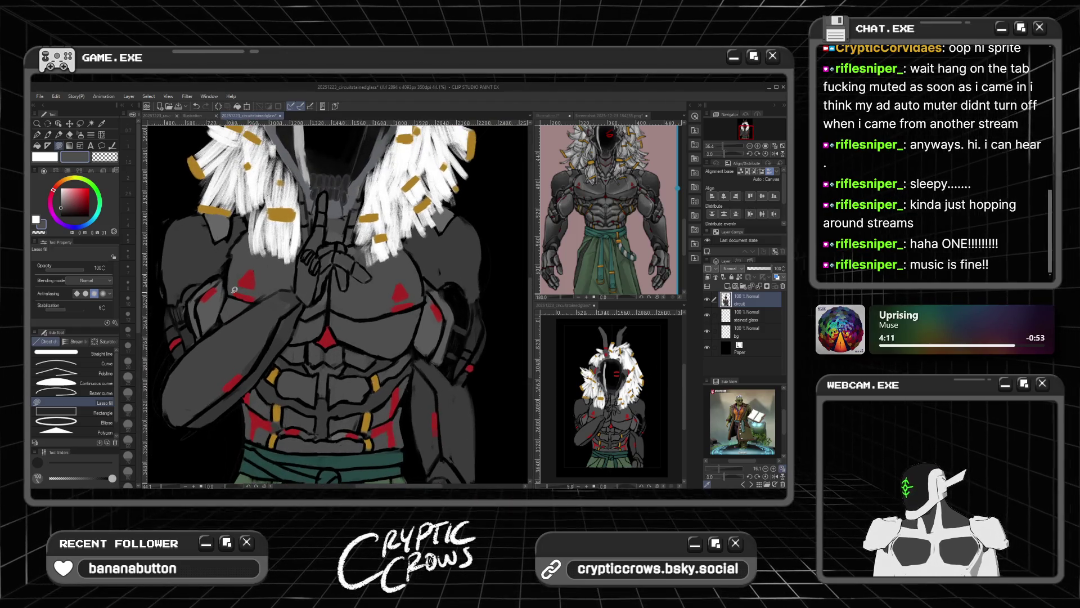
scroll(234, 290, down, 4)
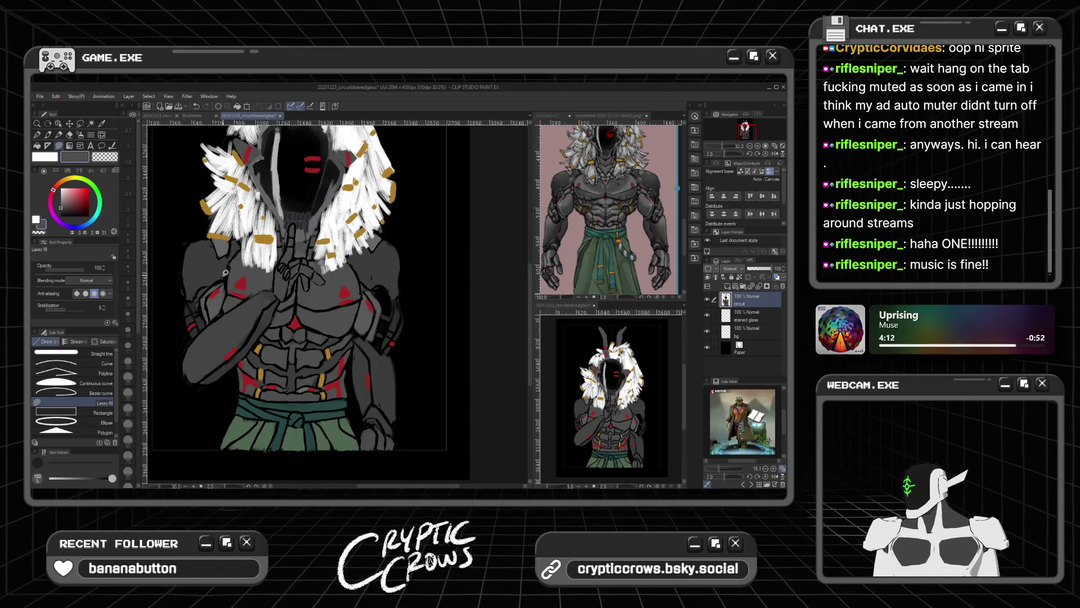
scroll(223, 275, up, 3)
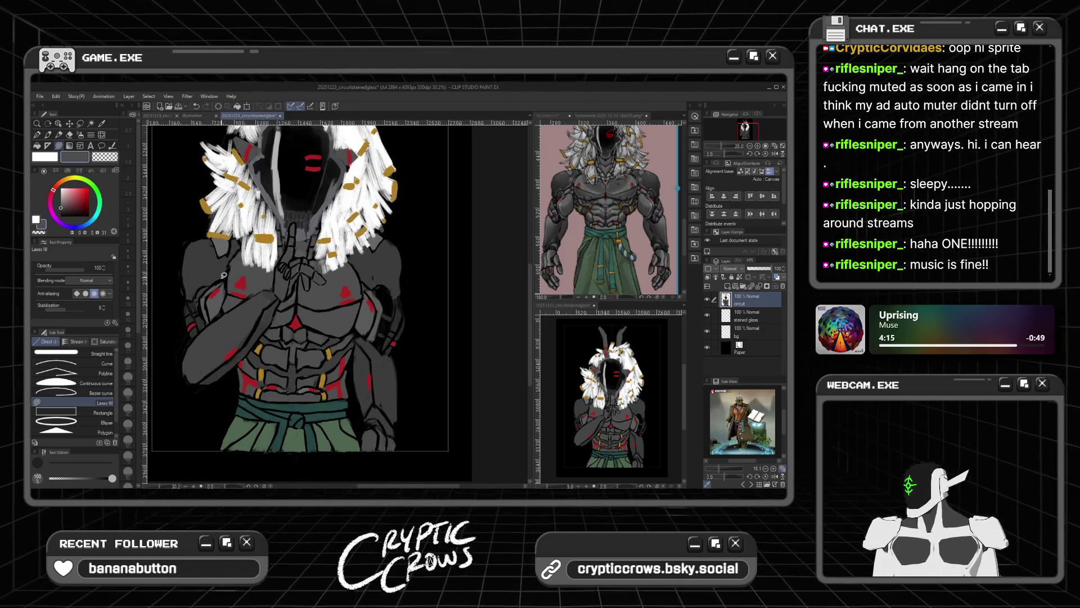
scroll(224, 275, up, 3)
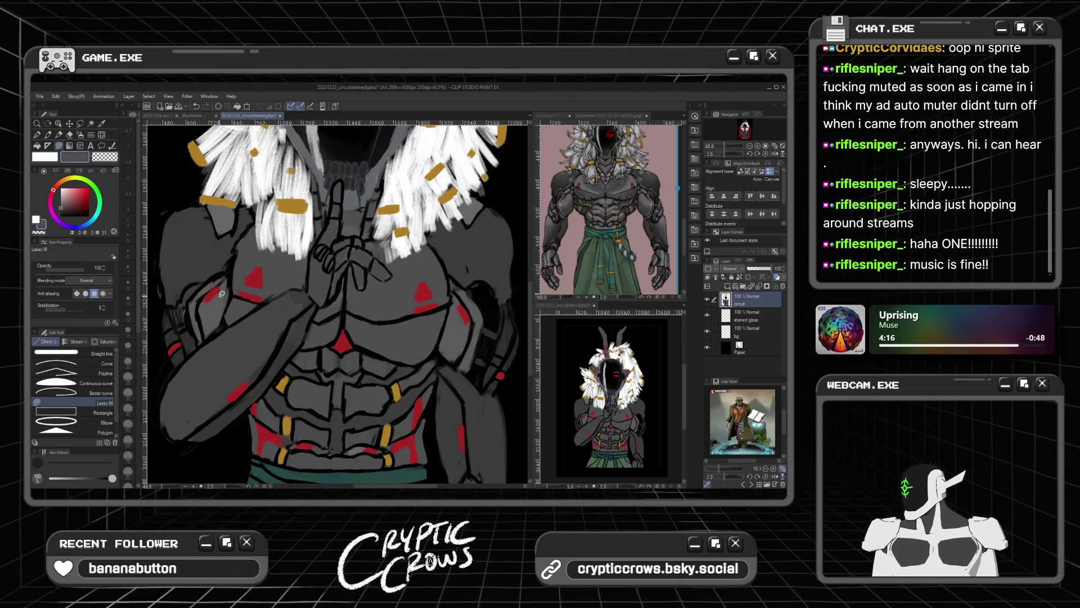
Step: Paint a short black chalk line on the chest armour, then frame the forearm at about 66.7%
click(47, 134)
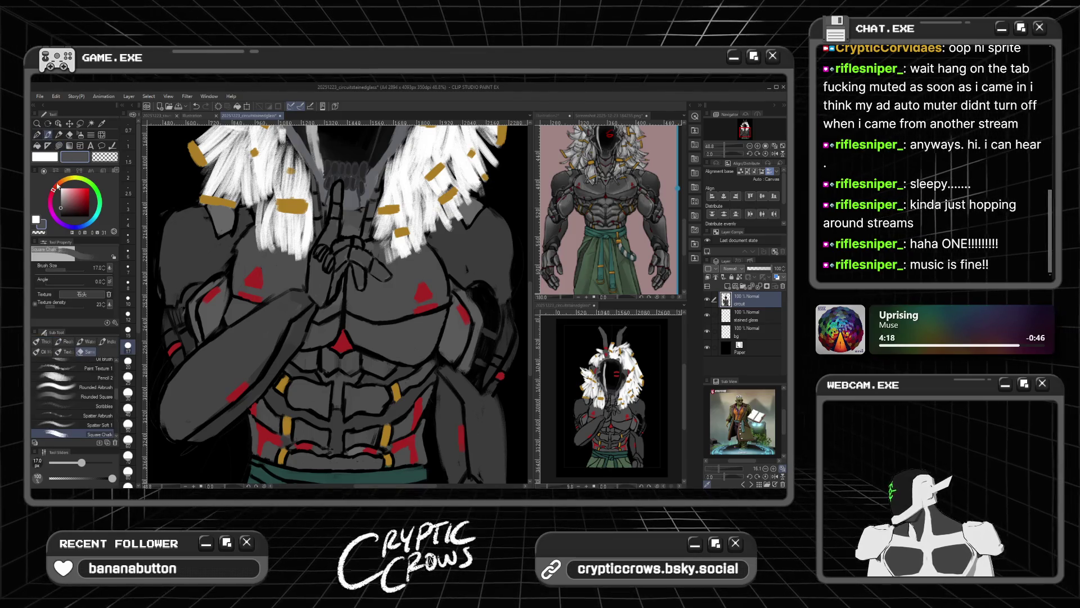
alt+click(231, 300)
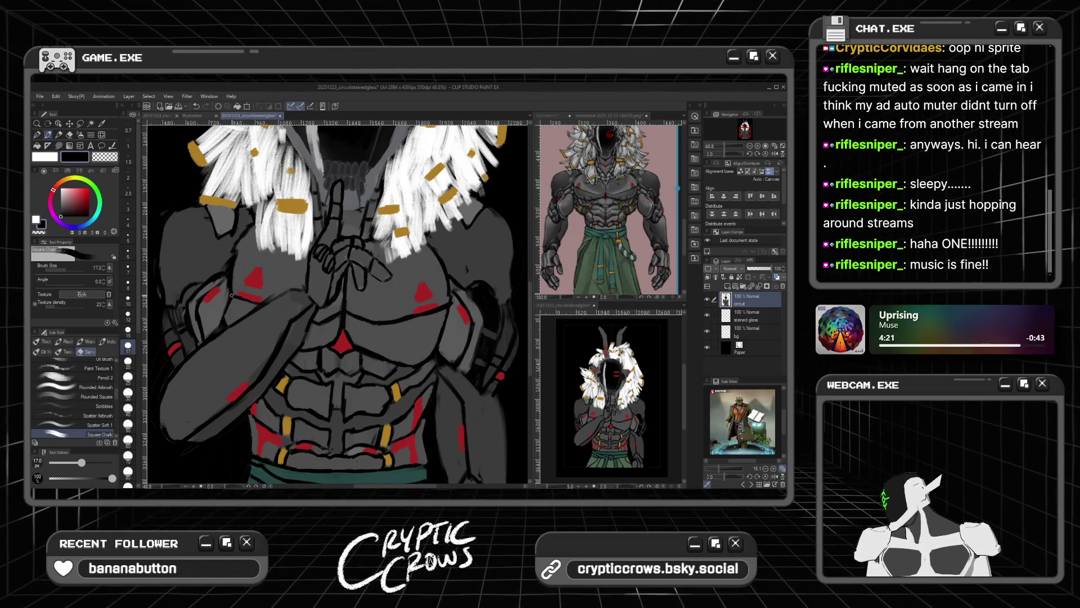
drag(231, 300, 228, 325)
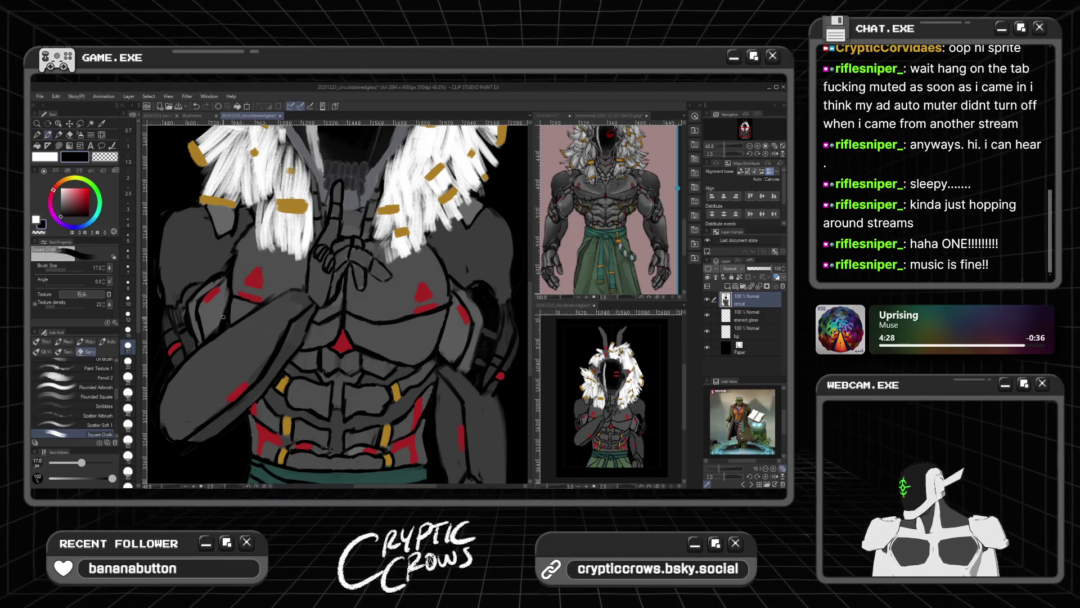
scroll(295, 244, down, 2)
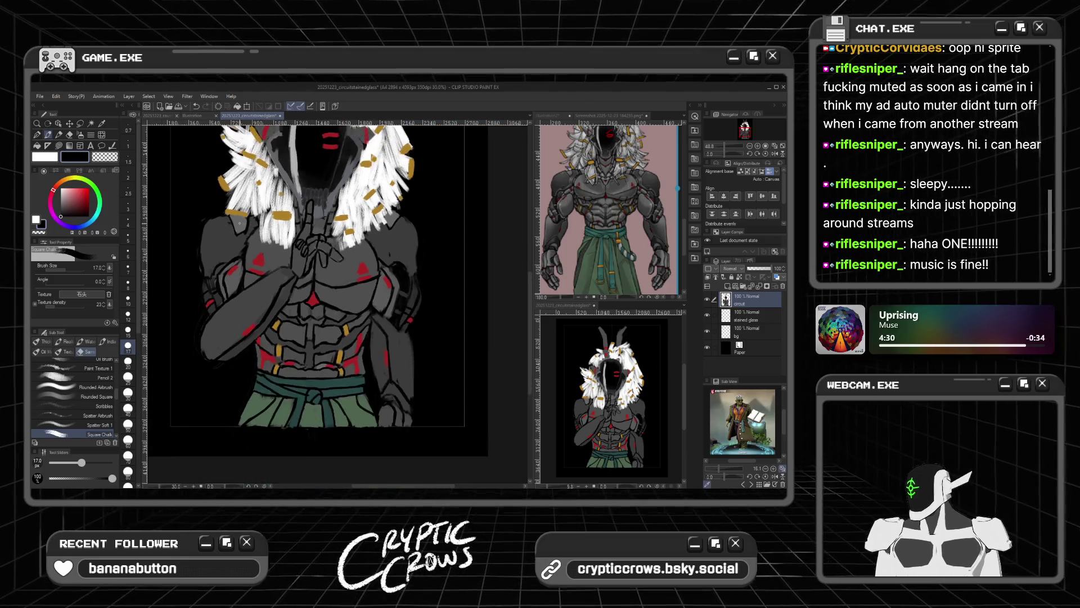
scroll(196, 280, up, 3)
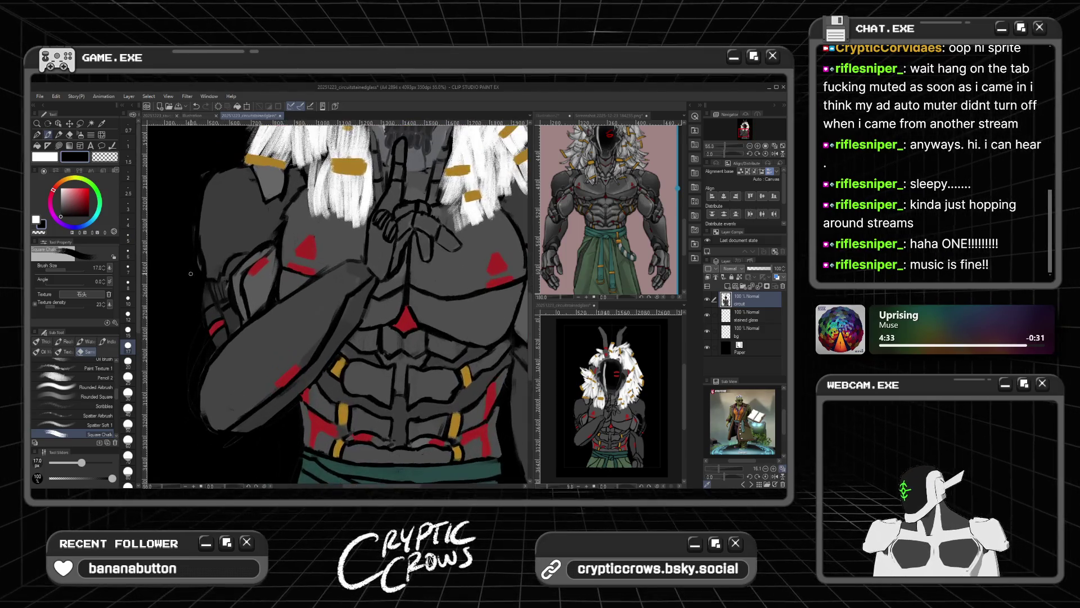
scroll(192, 273, down, 2)
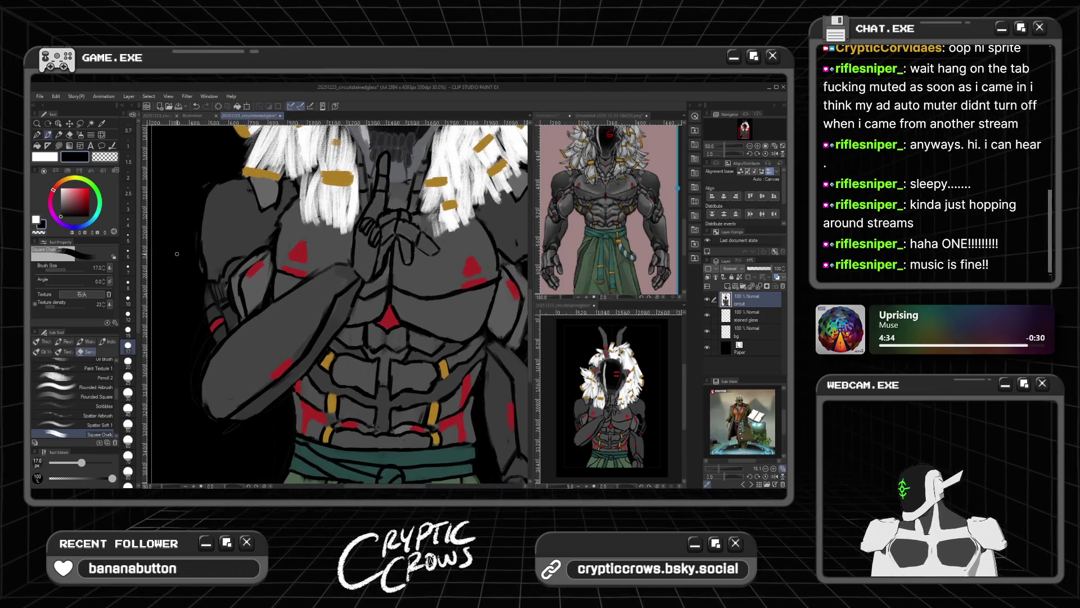
scroll(179, 259, up, 2)
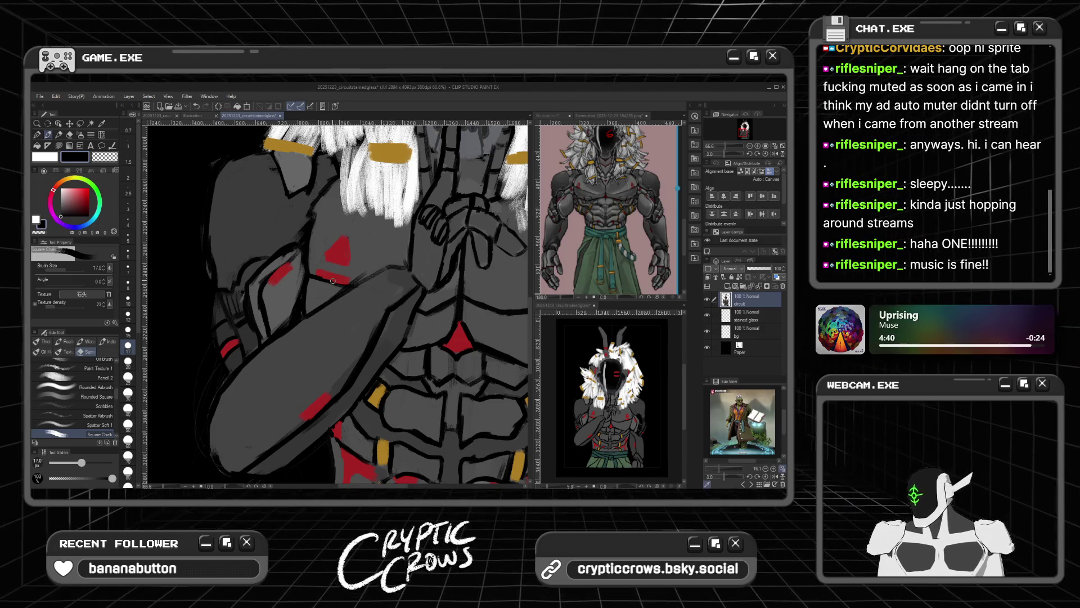
alt+click(323, 238)
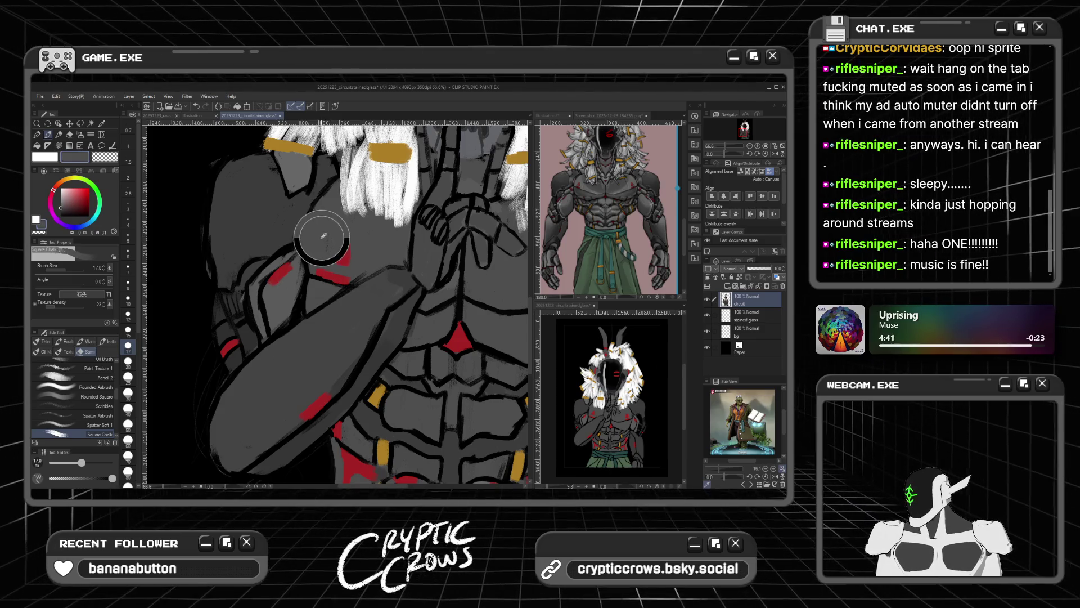
Step: Lasso-fill the light gap along the upper arm's edge near the red mark with grey
click(59, 146)
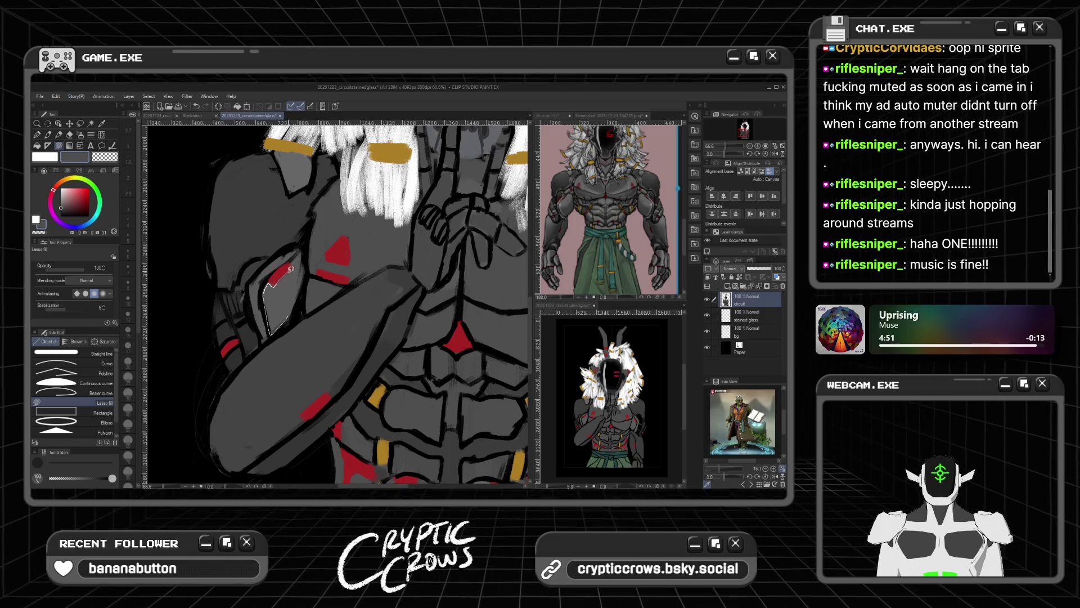
mouse_move(294, 263)
mouse_down()
mouse_move(307, 256)
mouse_move(289, 322)
mouse_up()
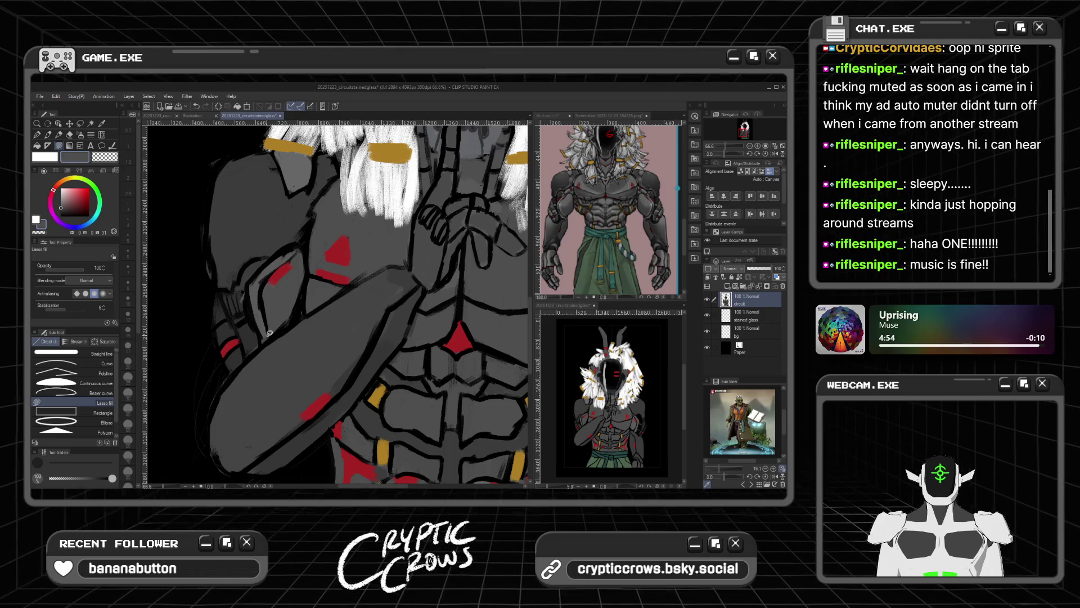
mouse_move(261, 329)
mouse_down()
mouse_move(254, 274)
mouse_move(282, 254)
mouse_up()
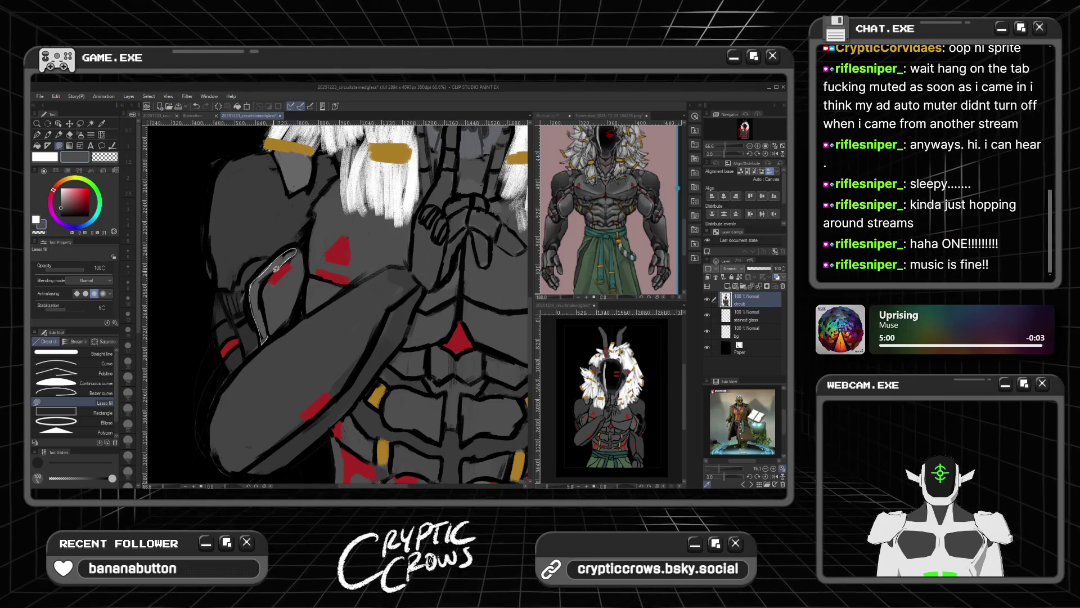
drag(263, 281, 268, 335)
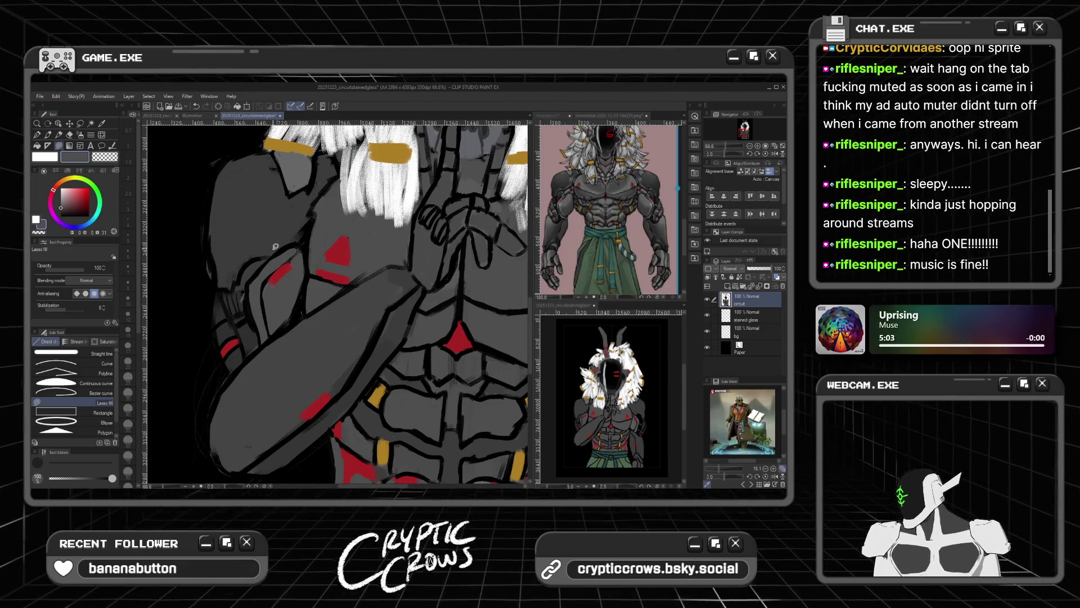
scroll(284, 246, down, 4)
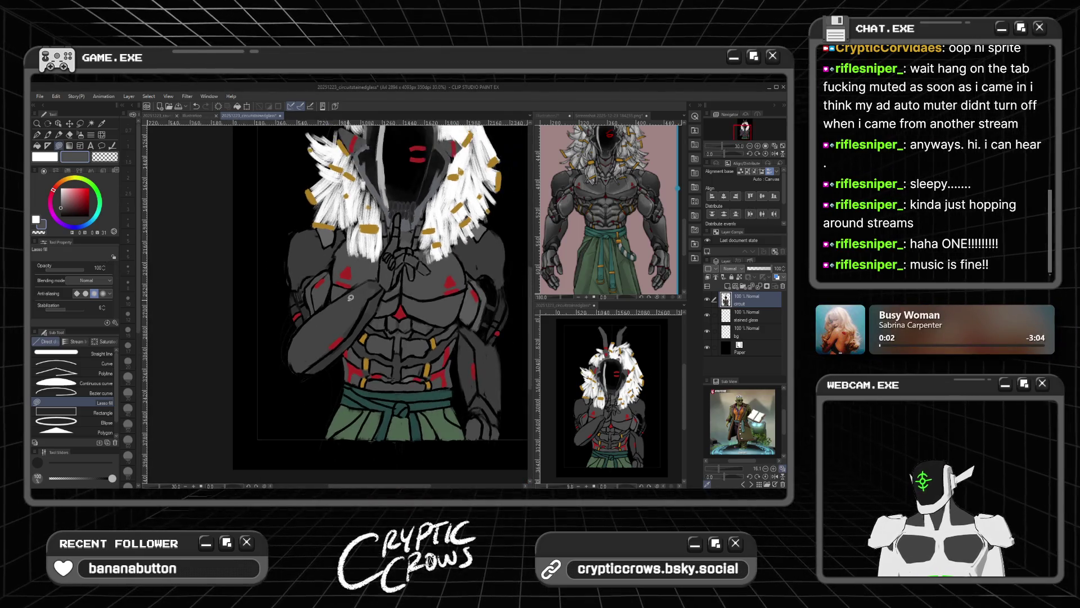
Step: Trace around the forearm crossing the chest and fill it solid grey
scroll(342, 302, up, 2)
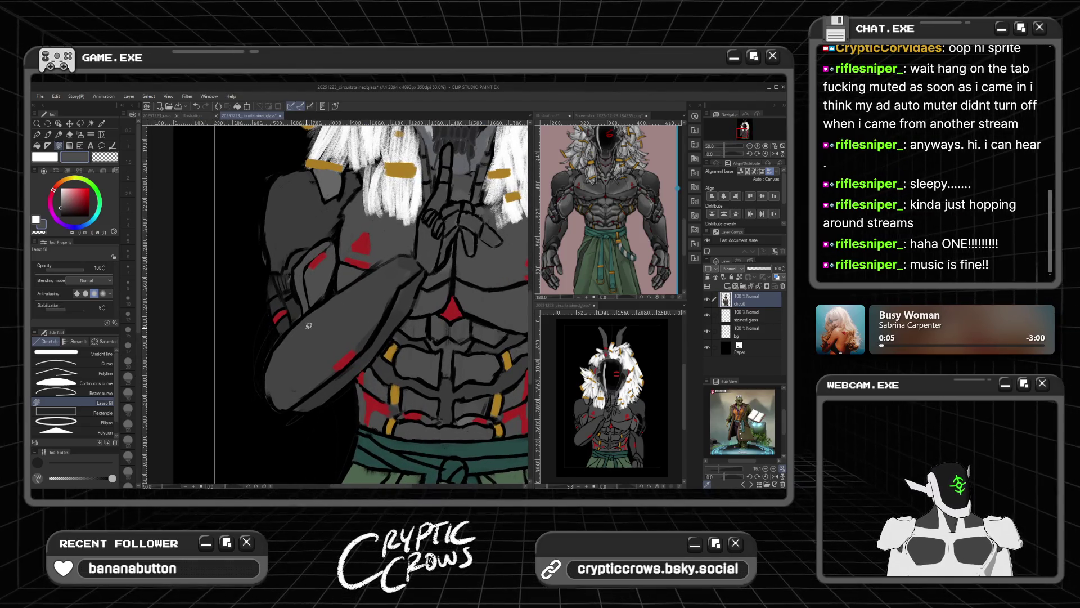
scroll(309, 325, down, 2)
scroll(350, 321, up, 1)
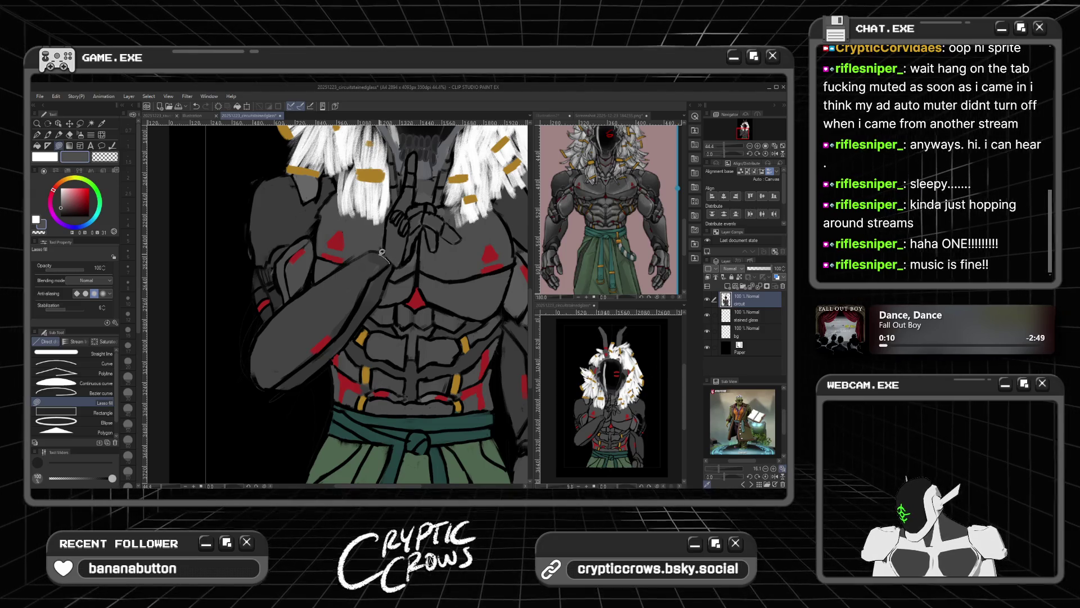
mouse_move(350, 263)
mouse_down()
mouse_move(257, 336)
mouse_move(254, 353)
mouse_move(285, 378)
mouse_up()
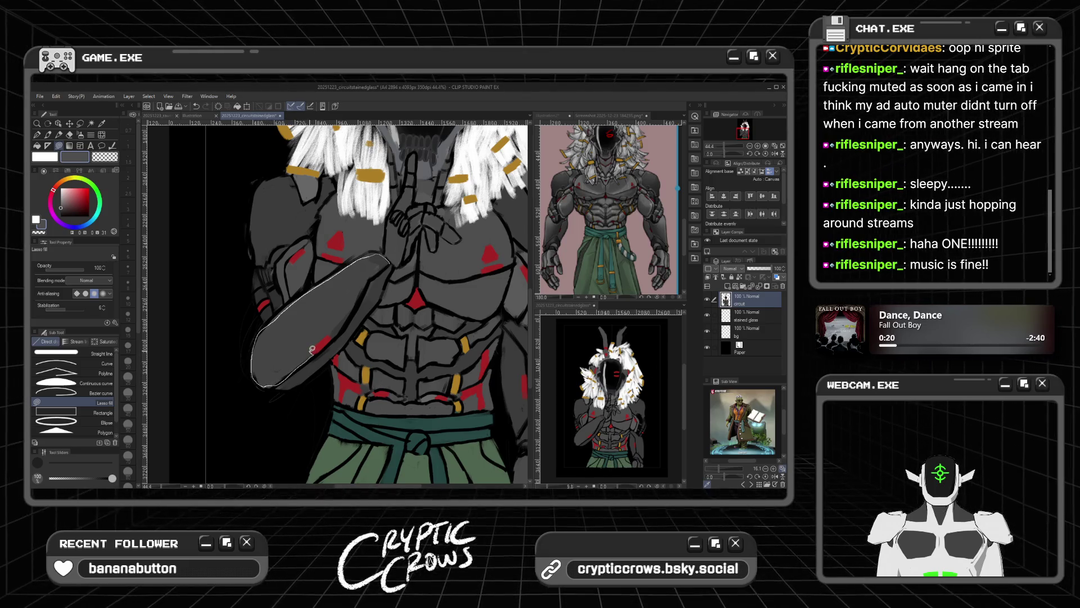
drag(334, 336, 365, 284)
drag(388, 264, 388, 263)
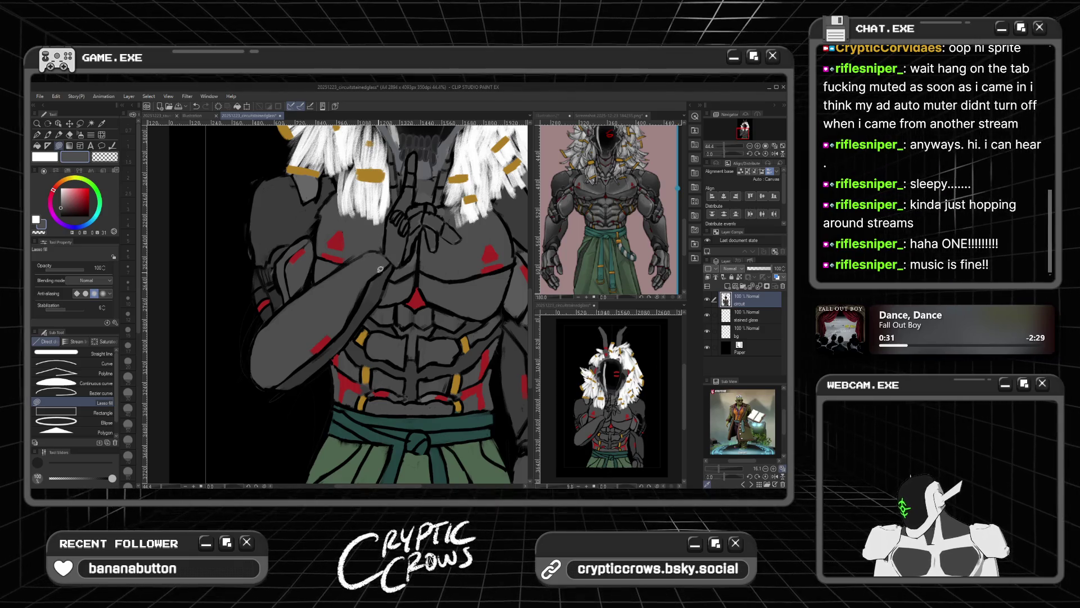
Step: Lasso-fill a darker grey band along the forearm's edge, then touch up with body grey
alt+click(282, 209)
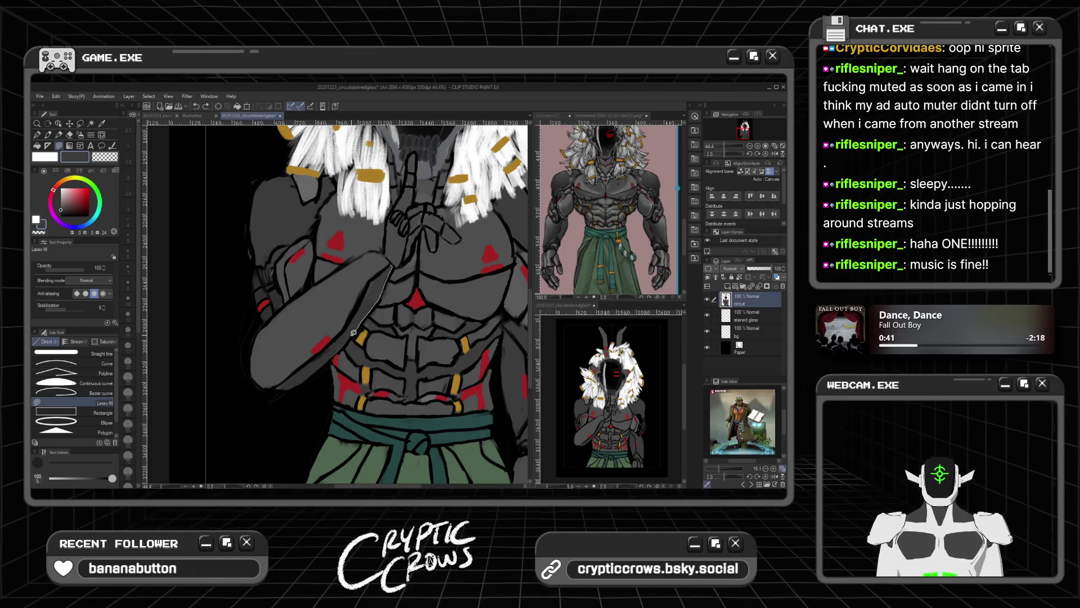
drag(324, 364, 280, 383)
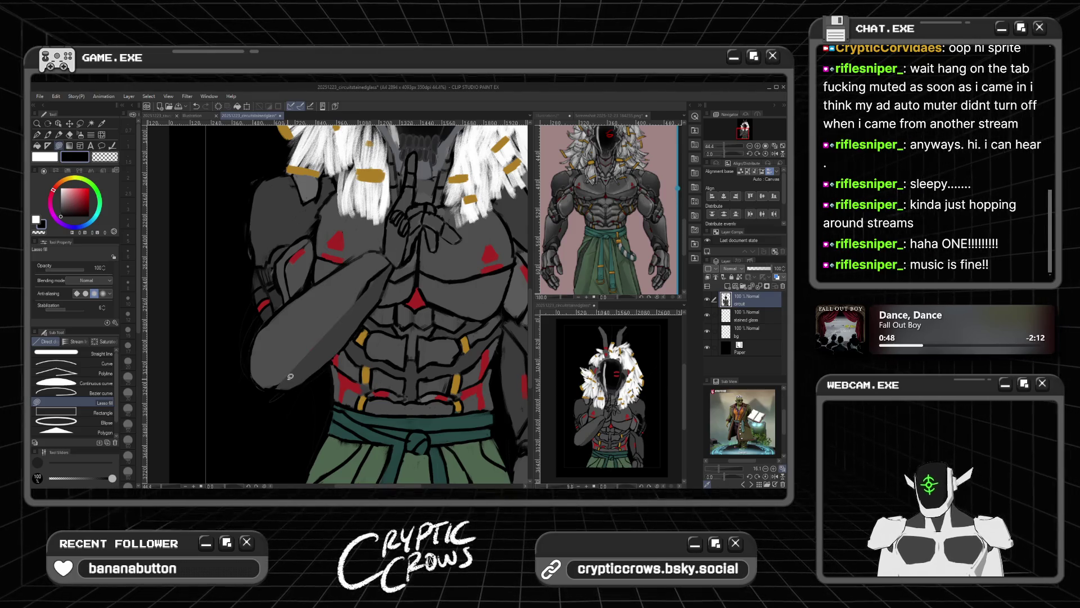
drag(315, 352, 316, 350)
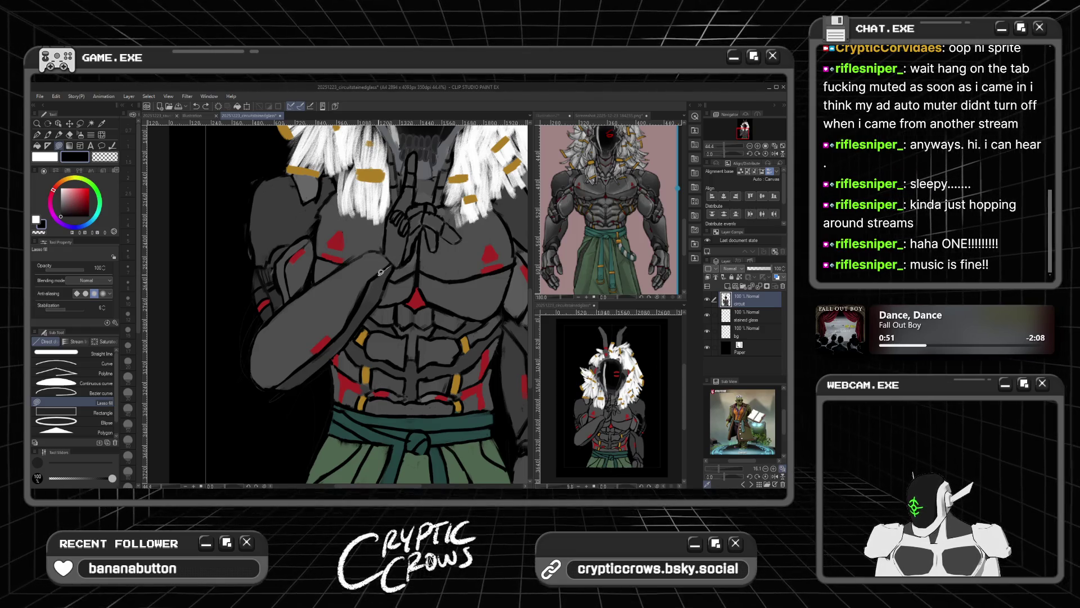
drag(370, 289, 311, 361)
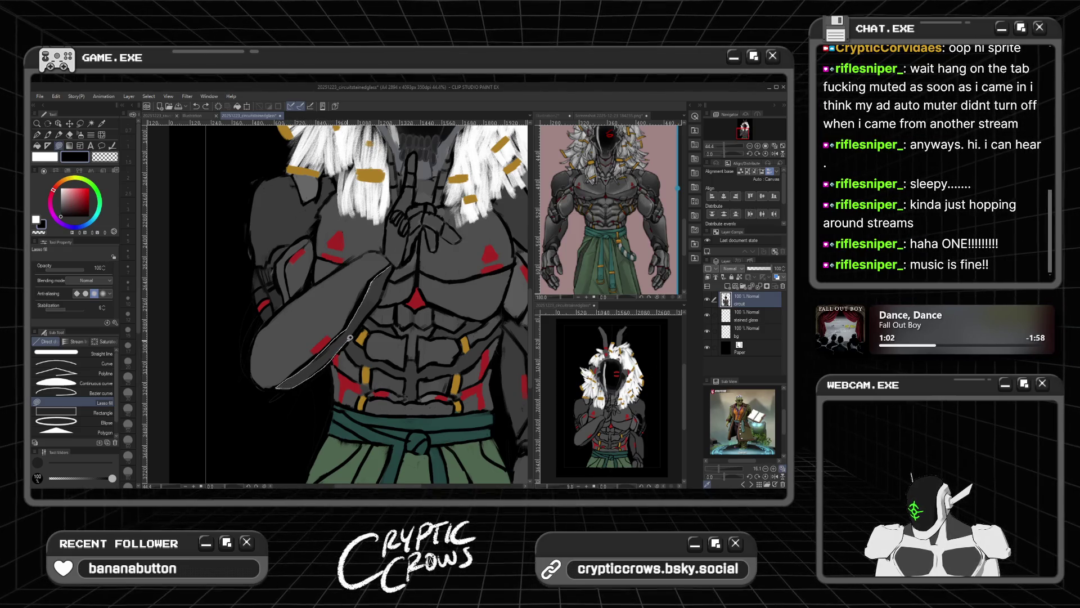
drag(384, 288, 396, 266)
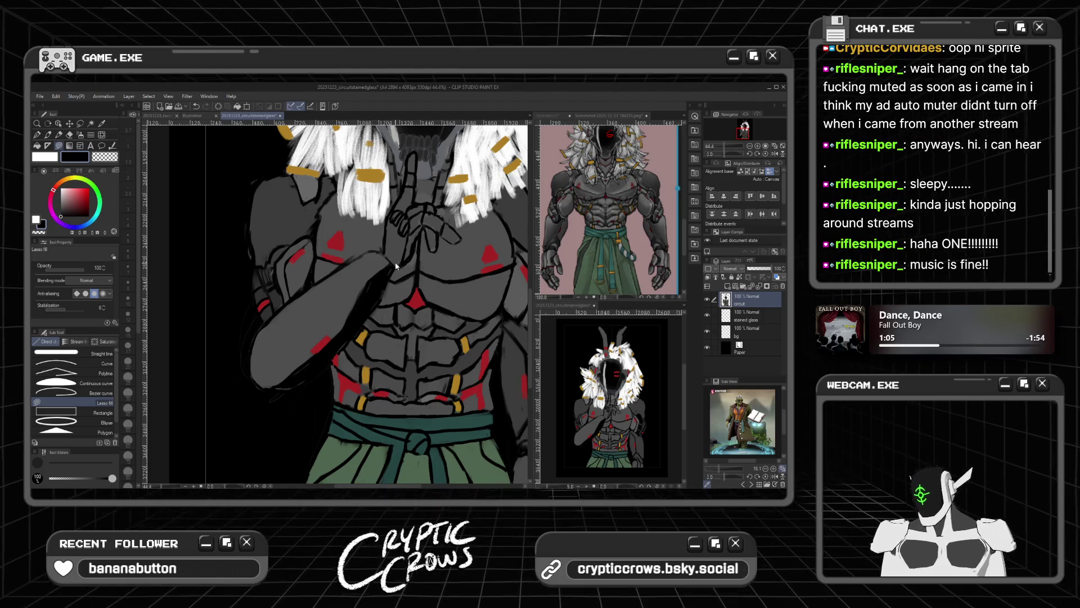
alt+click(372, 297)
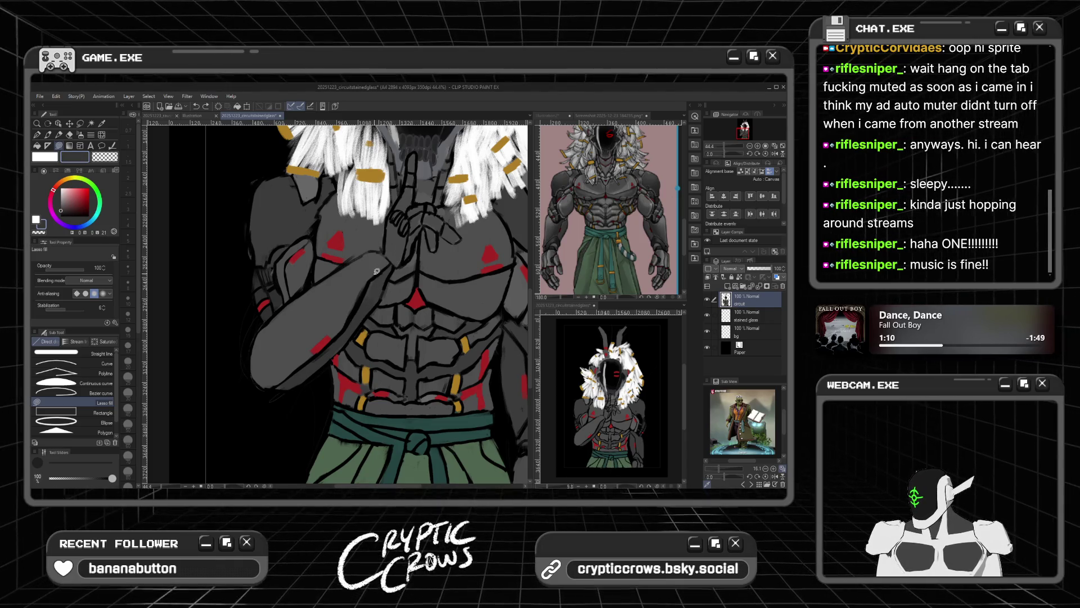
mouse_move(380, 273)
mouse_down()
mouse_move(368, 290)
mouse_move(380, 272)
mouse_up()
scroll(377, 266, up, 1)
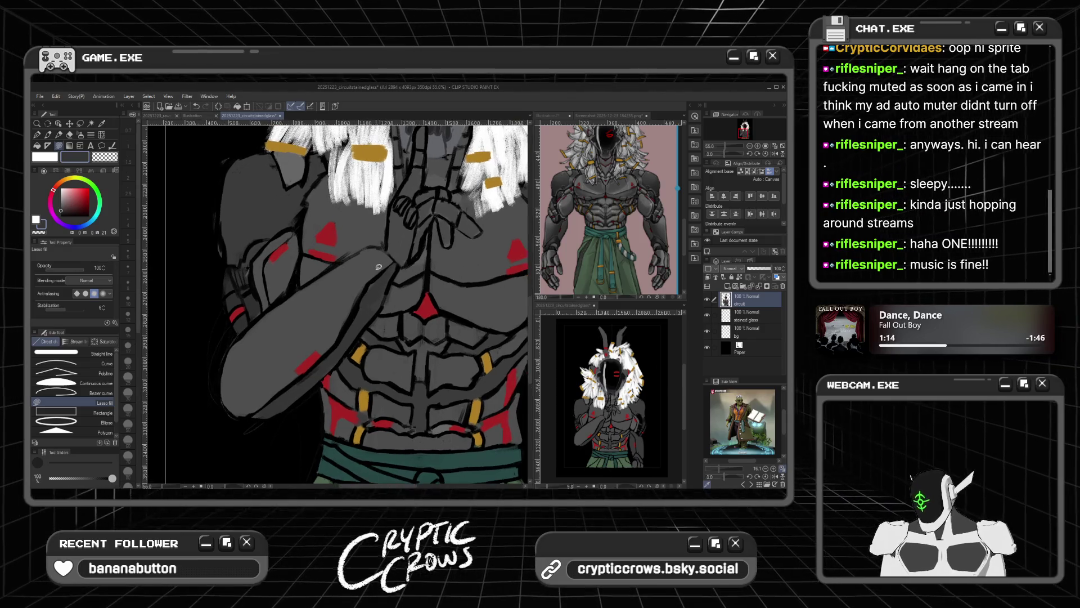
Step: Fill one more forearm patch, then thicken the forearm's lower outline in black chalk
scroll(366, 295, up, 1)
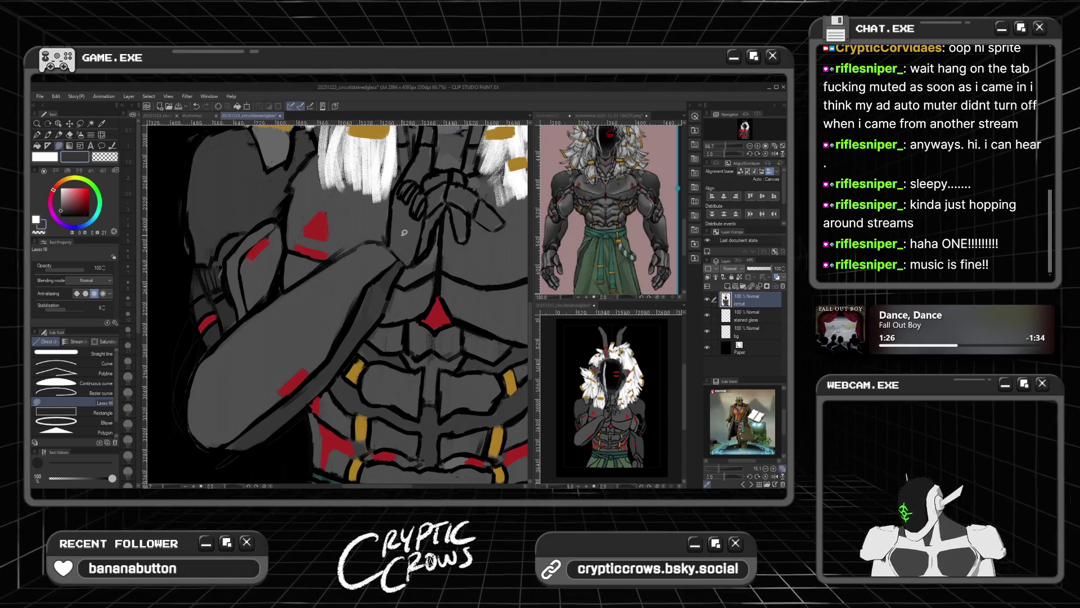
mouse_move(377, 318)
mouse_down()
mouse_move(388, 284)
mouse_move(363, 318)
mouse_move(387, 288)
mouse_move(366, 315)
mouse_move(375, 285)
mouse_move(355, 331)
mouse_move(370, 295)
mouse_move(356, 319)
mouse_up()
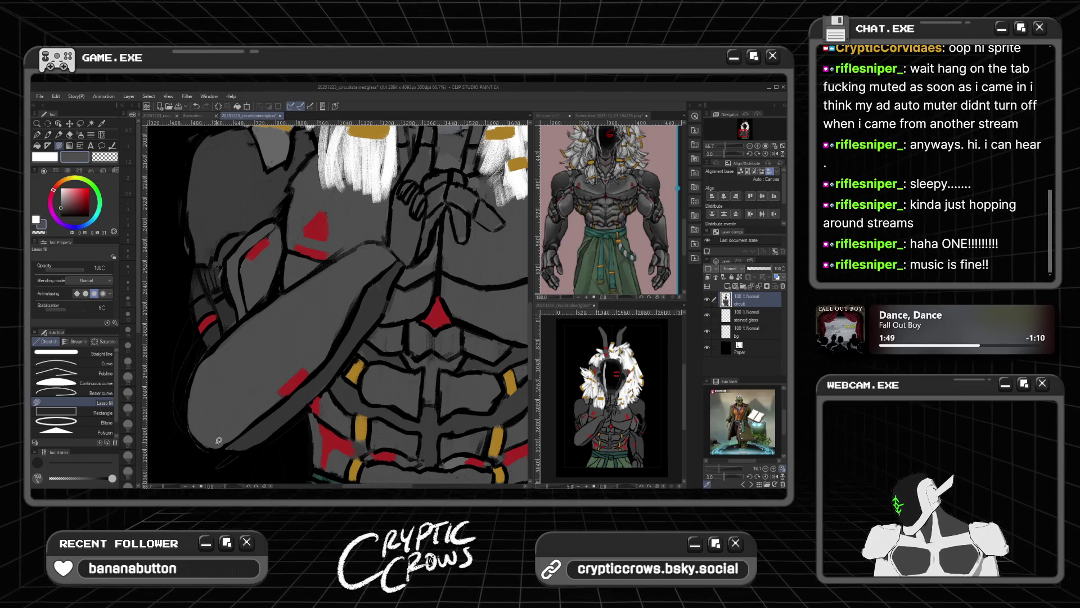
click(61, 216)
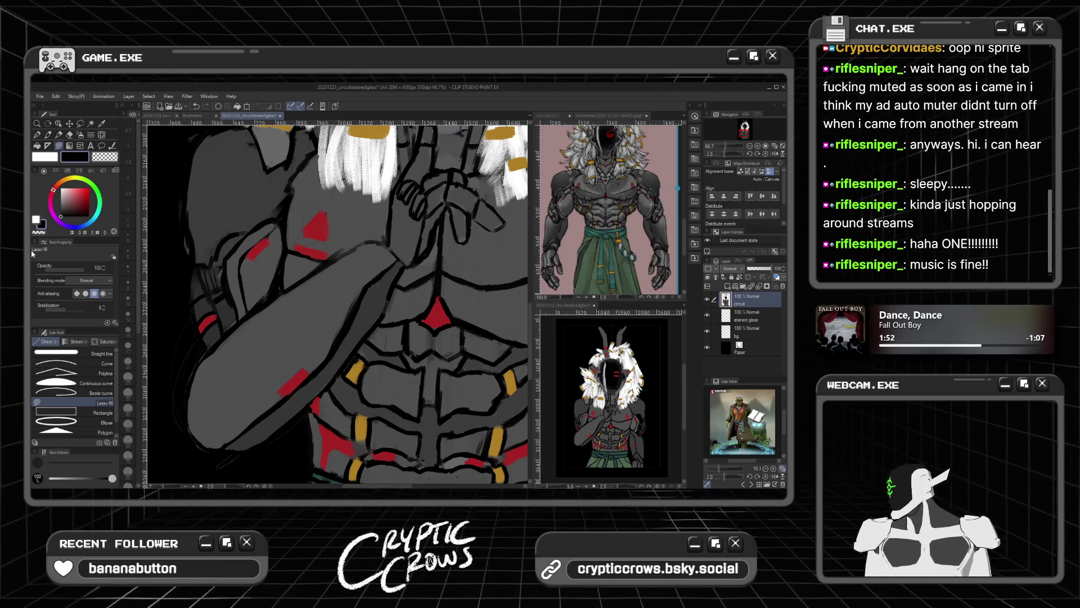
click(53, 136)
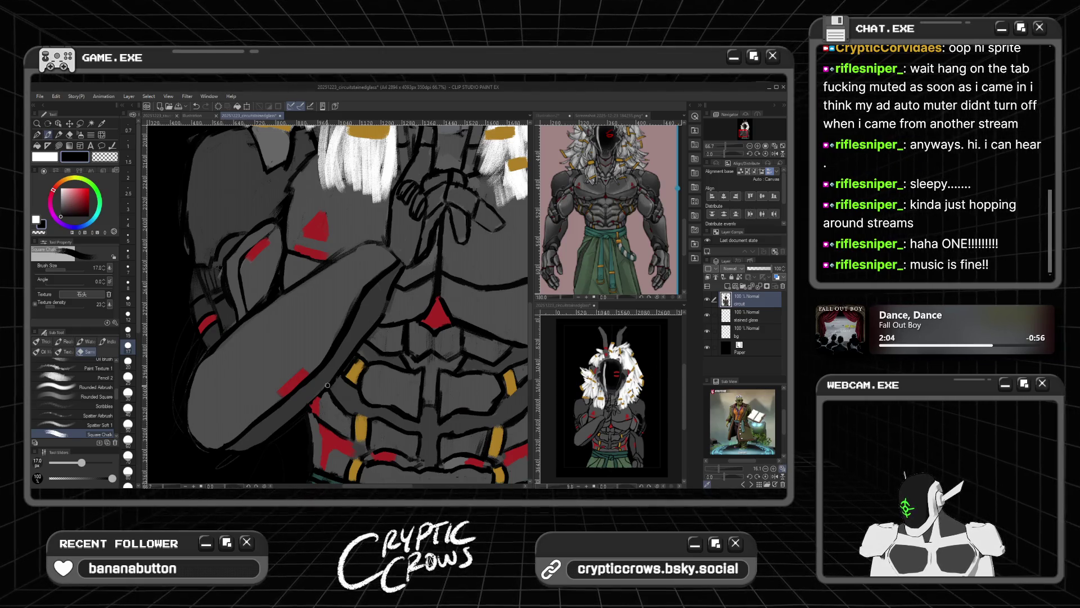
drag(310, 405, 229, 449)
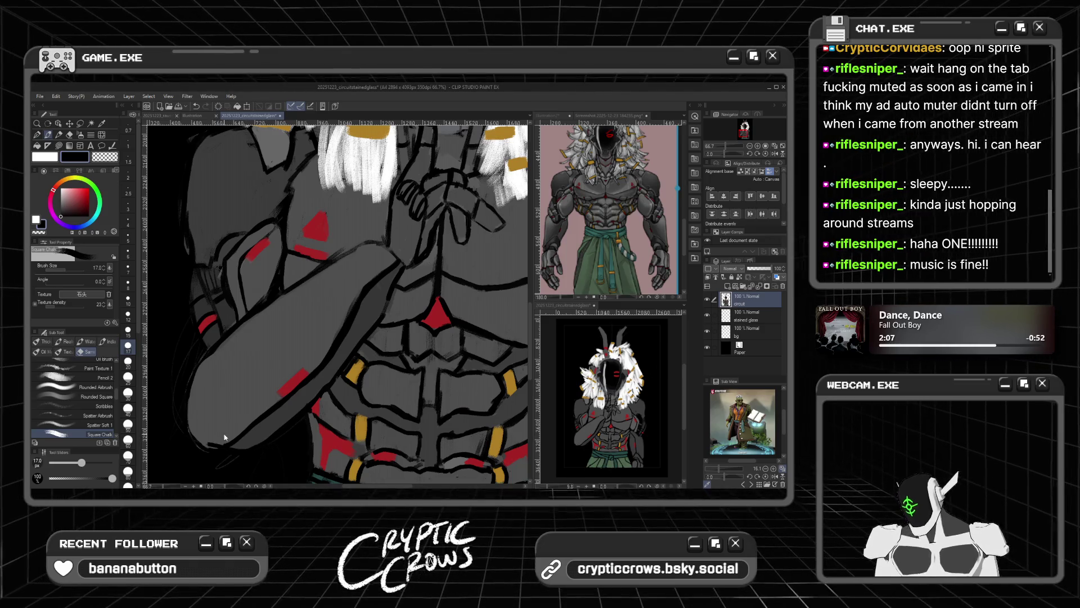
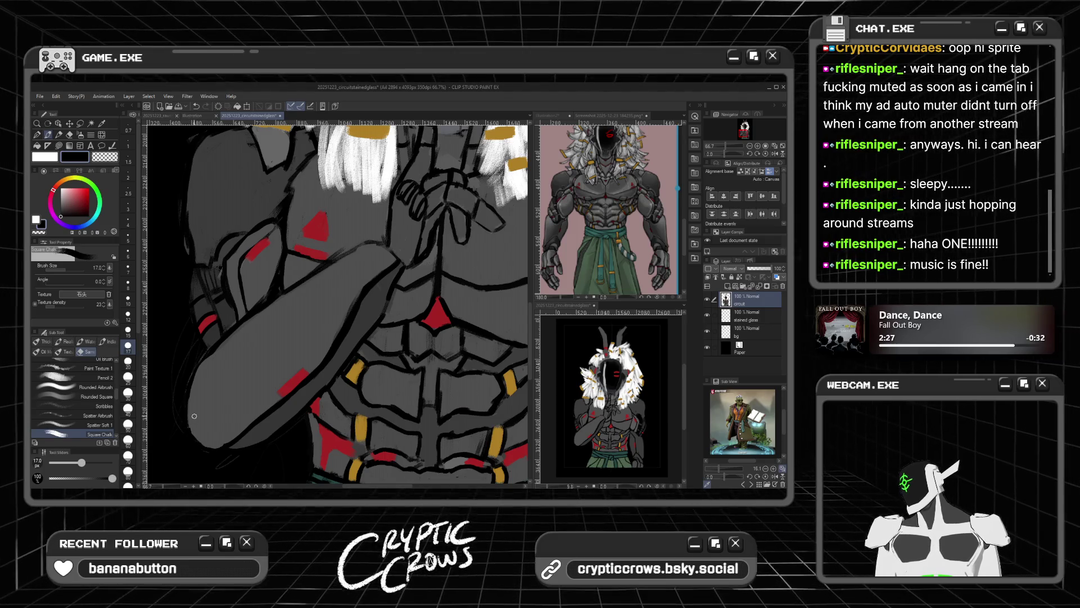
Step: Pick grey from the colour wheel and select the Figure Lasso fill tool
alt+click(242, 329)
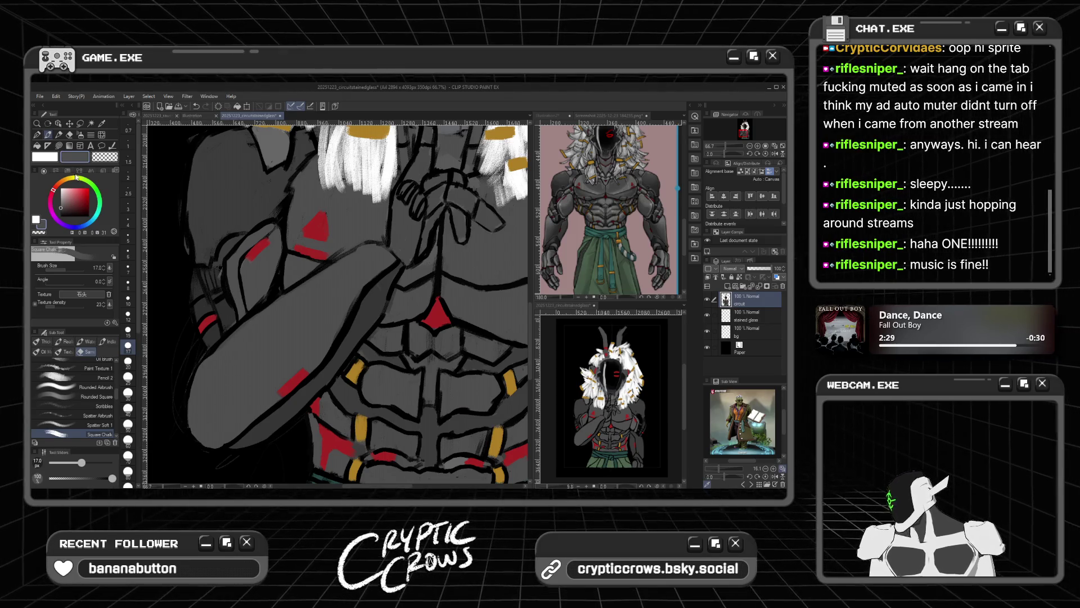
click(58, 145)
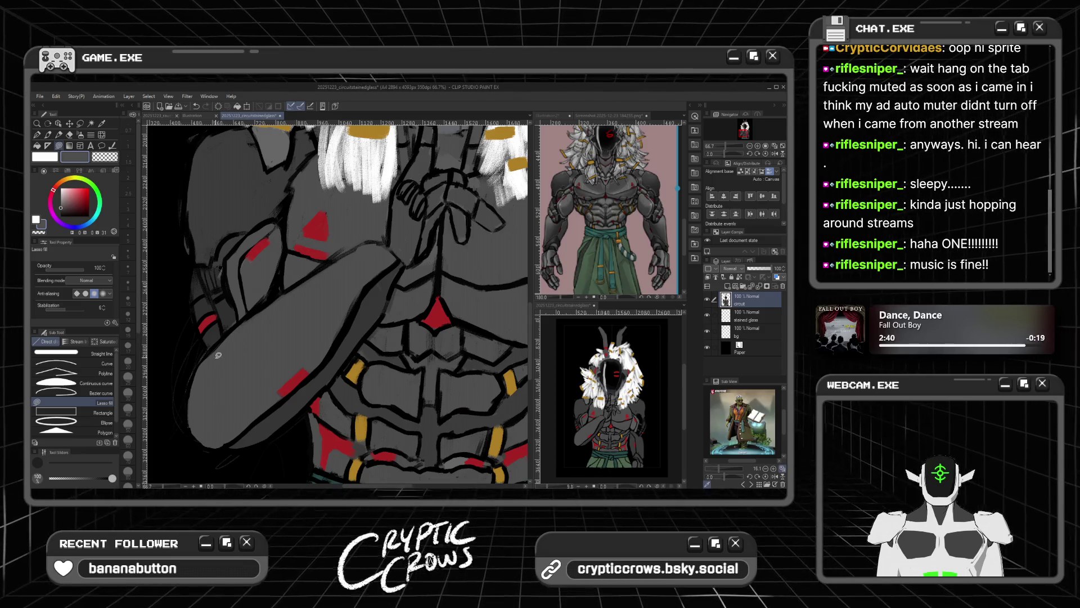
scroll(222, 320, down, 2)
scroll(222, 323, down, 2)
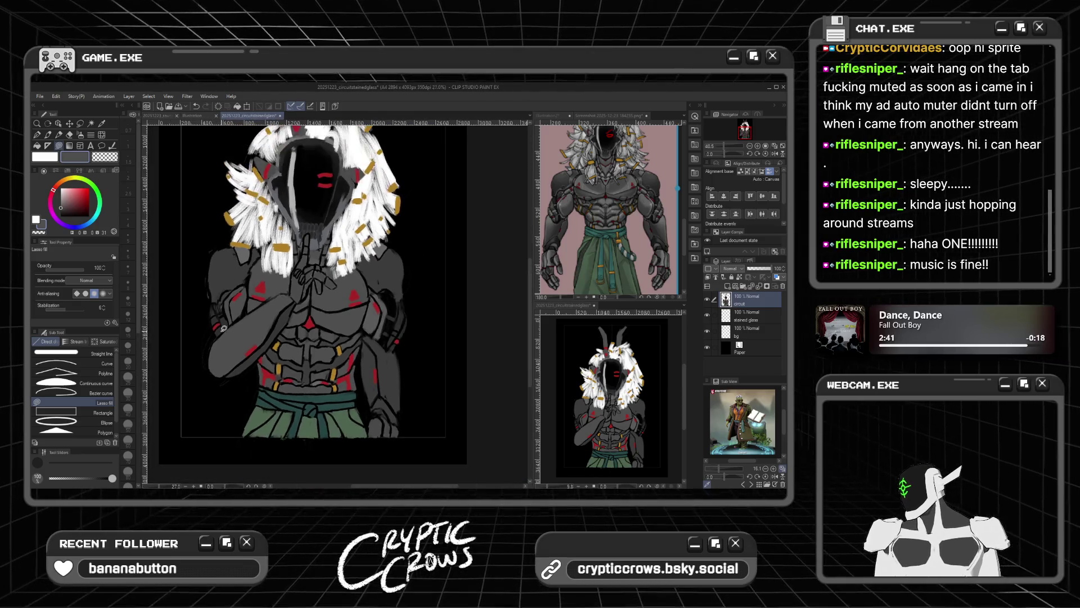
scroll(215, 337, up, 2)
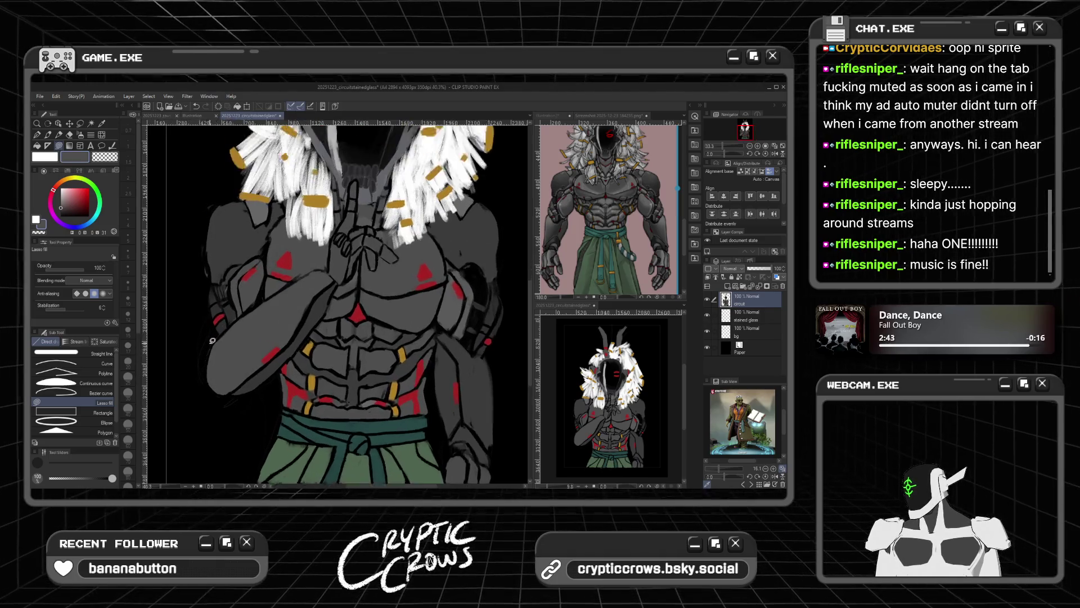
click(559, 180)
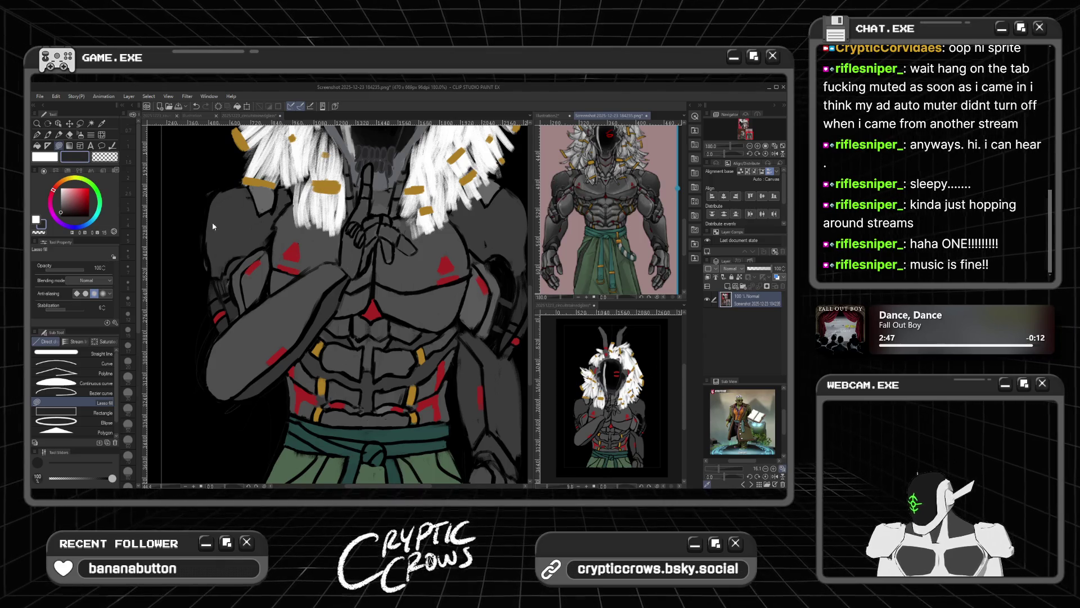
click(245, 238)
Step: Lasso-fill grey patches along the left shoulder and down the figure's left side
drag(242, 241, 246, 221)
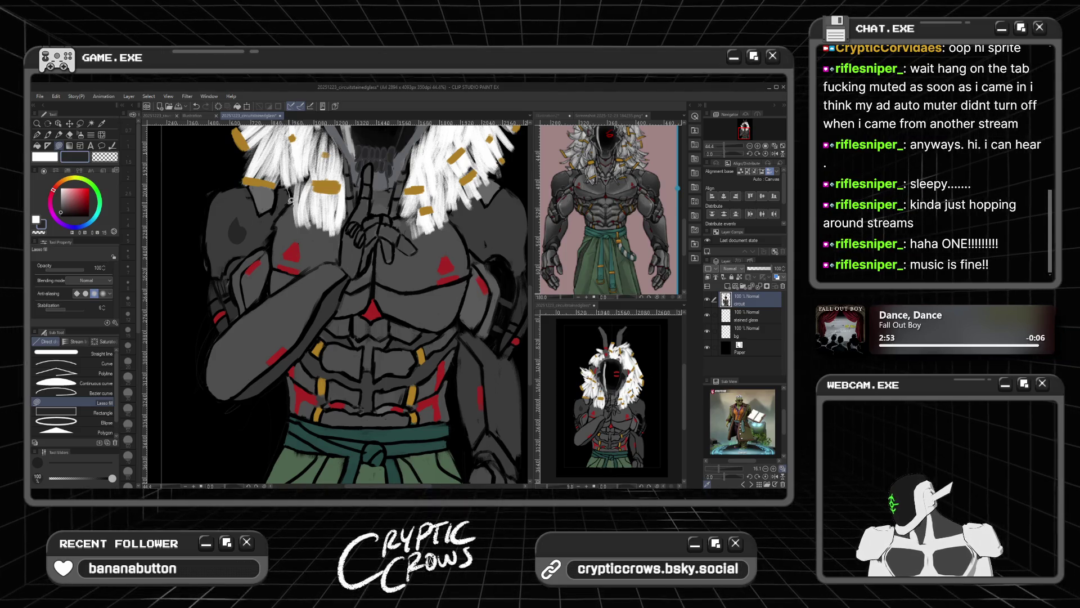
mouse_move(273, 222)
mouse_down()
mouse_move(268, 242)
mouse_move(224, 269)
mouse_up()
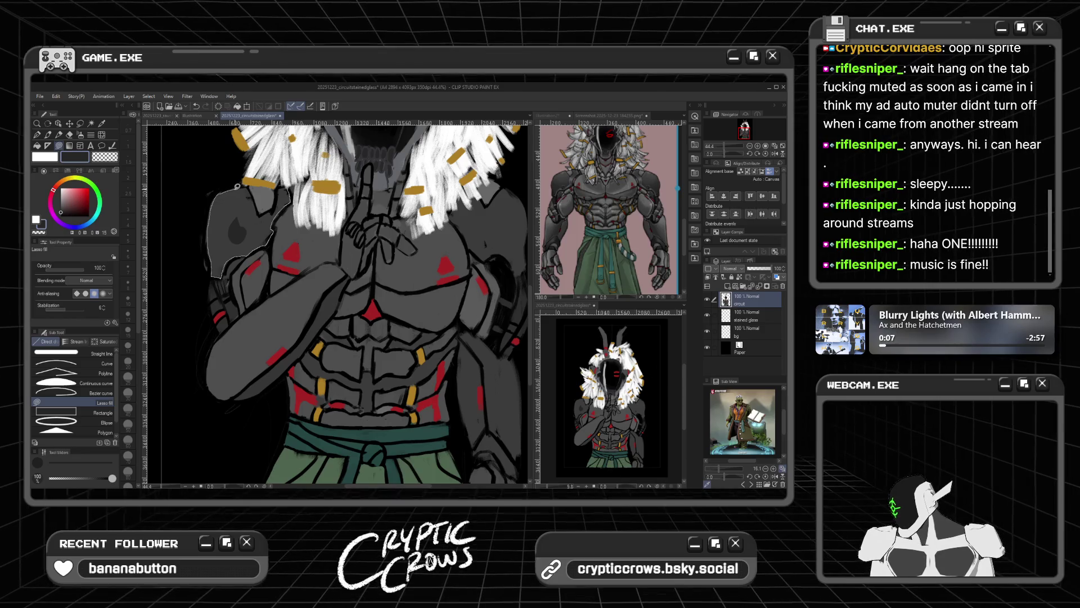
mouse_move(249, 184)
mouse_down()
mouse_move(264, 216)
mouse_move(283, 187)
mouse_up()
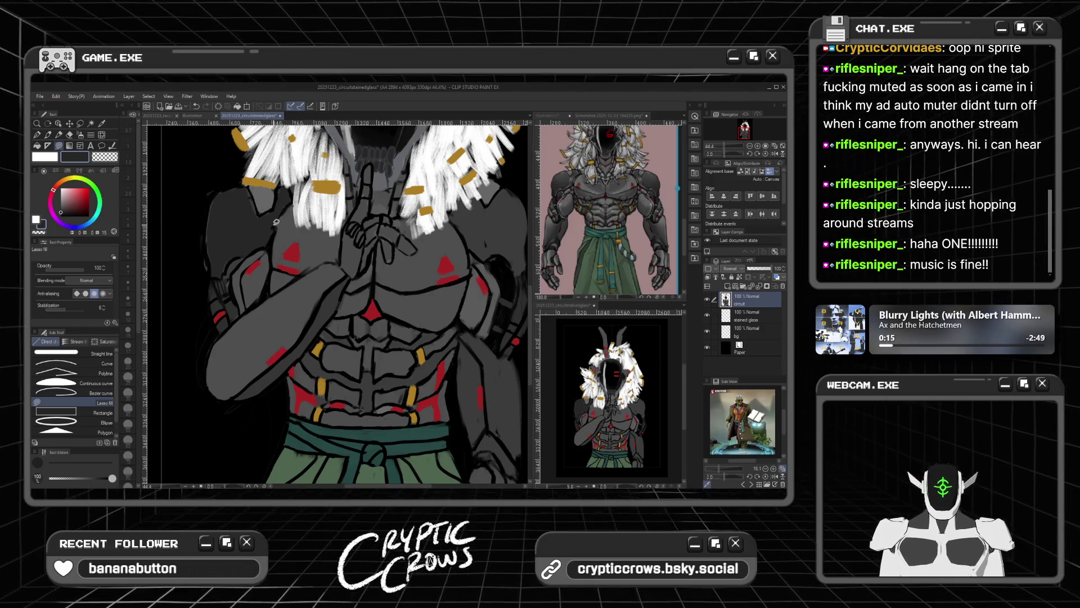
scroll(275, 227, up, 5)
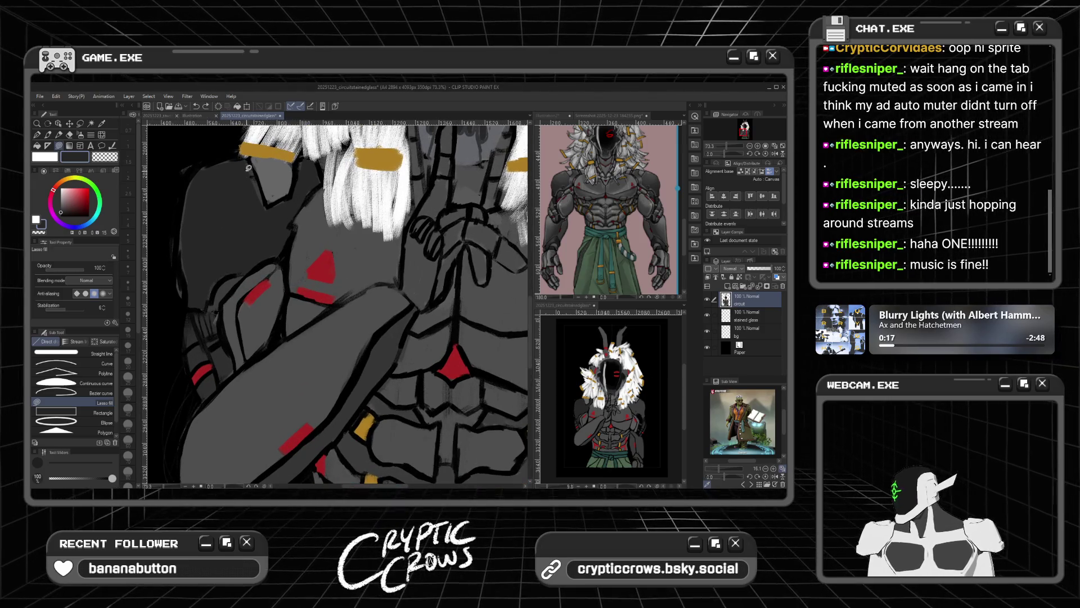
Step: Lasso-fill grey up the left shoulder edge to the hair and close the left edge
mouse_move(262, 211)
mouse_down()
mouse_move(244, 153)
mouse_move(232, 158)
mouse_up()
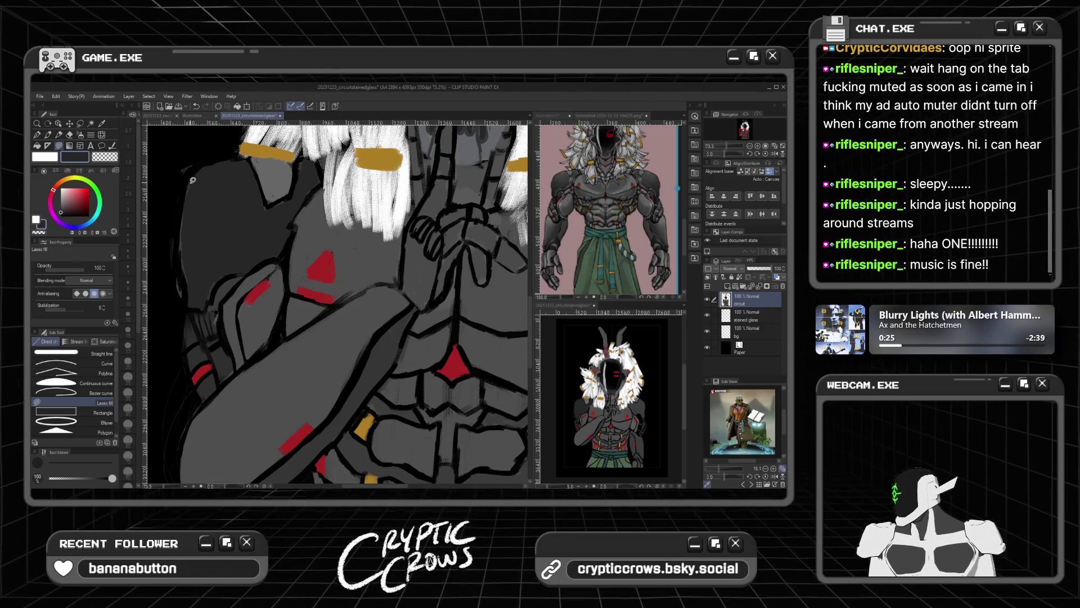
drag(190, 286, 190, 272)
drag(183, 229, 183, 226)
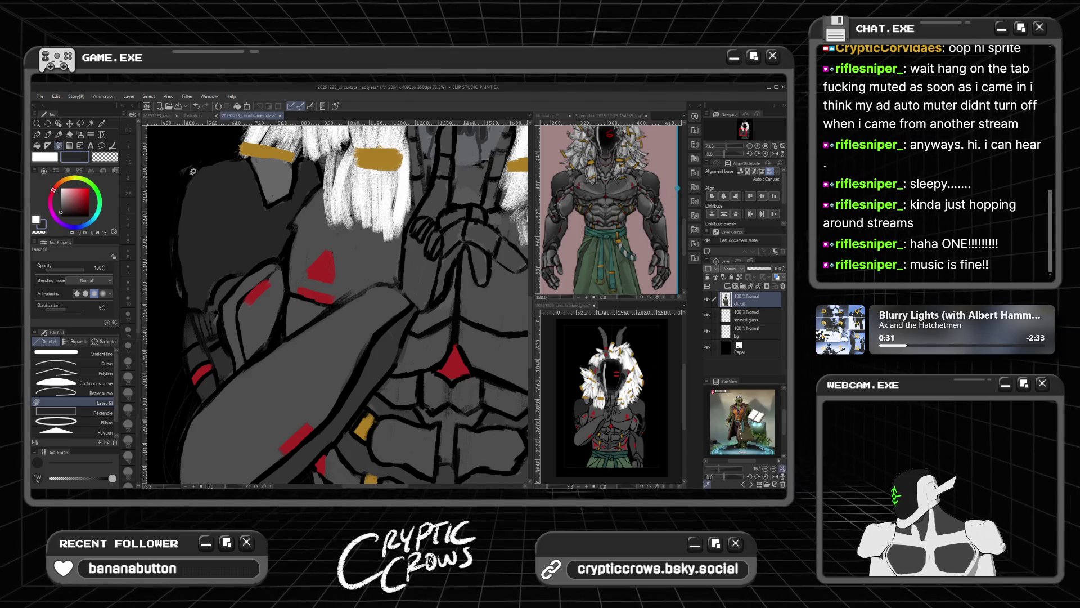
Step: Swap the main and secondary colours, select the Square Chalk brush, and zoom out
key(x)
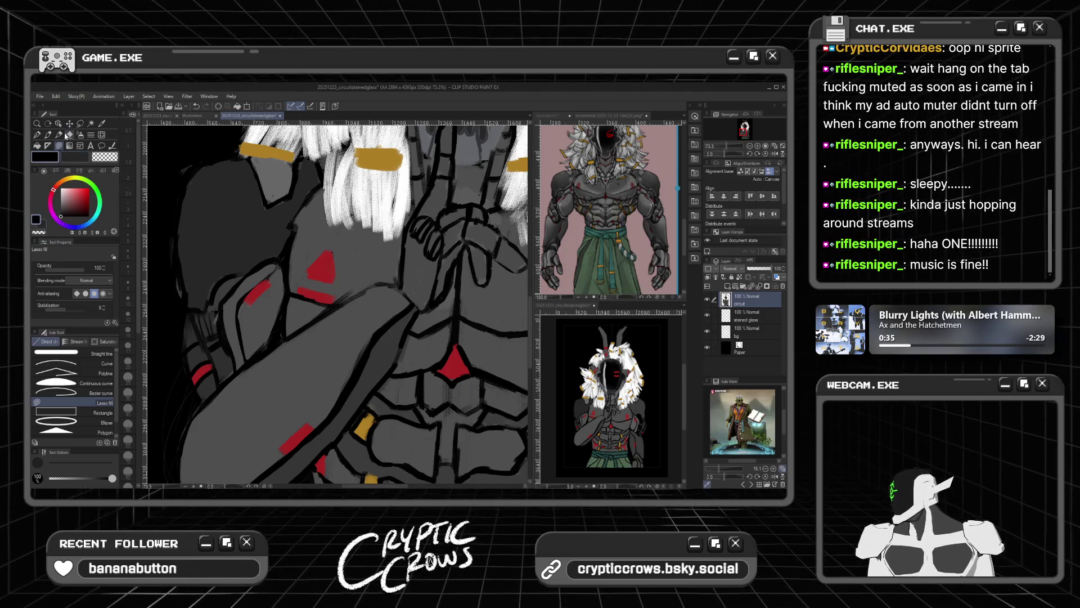
key(p)
key(b)
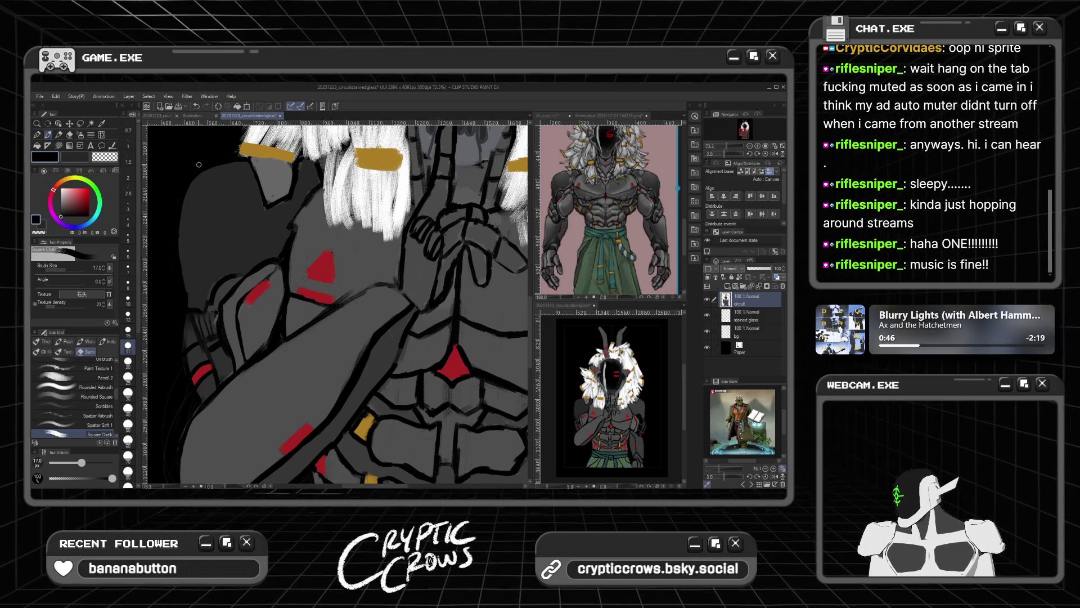
key(ctrl+minus)
key(ctrl+minus)
key(ctrl+minus)
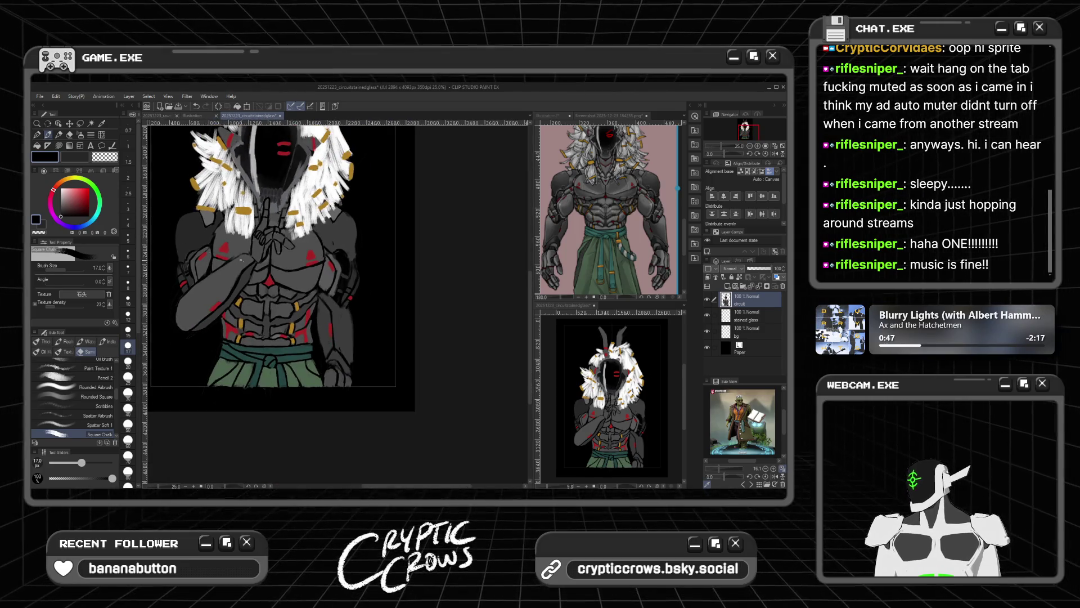
Step: Zoom around the figure and reselect the Figure Lasso fill sub tool
scroll(239, 258, up, 1)
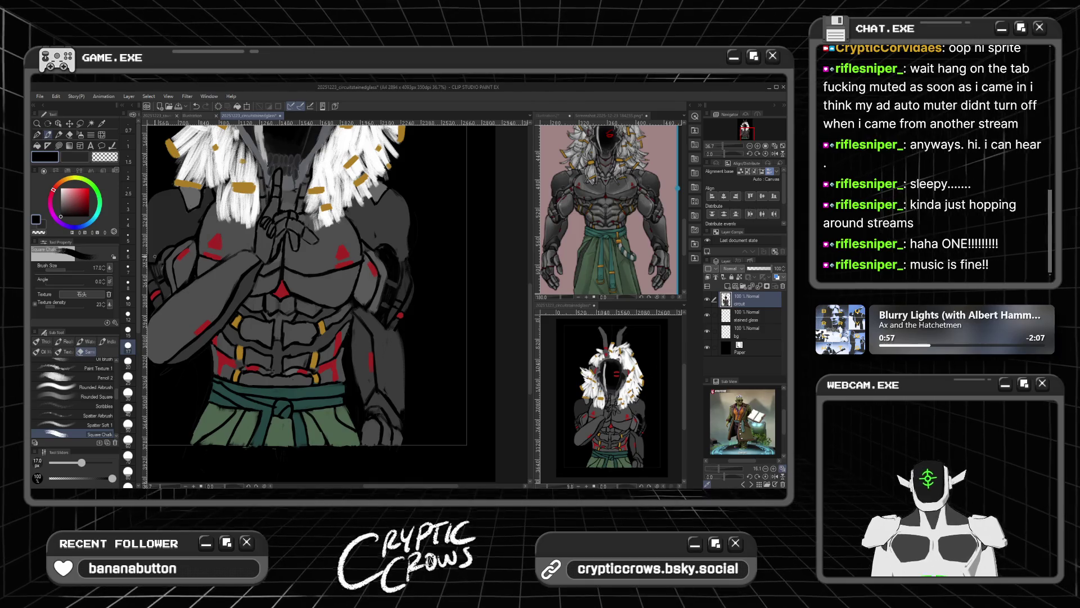
scroll(169, 248, up, 3)
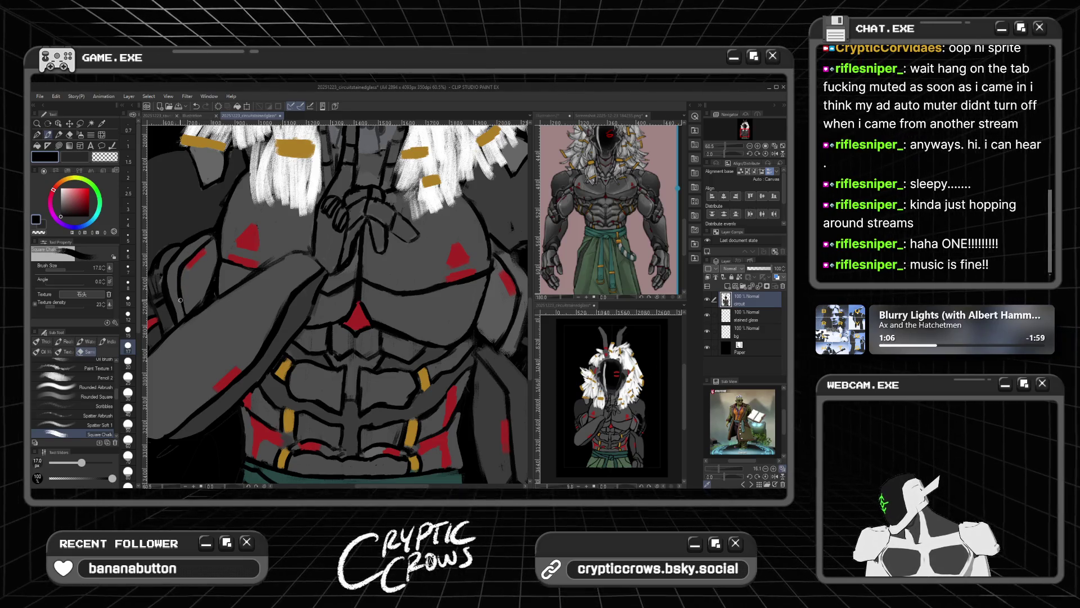
scroll(187, 317, down, 6)
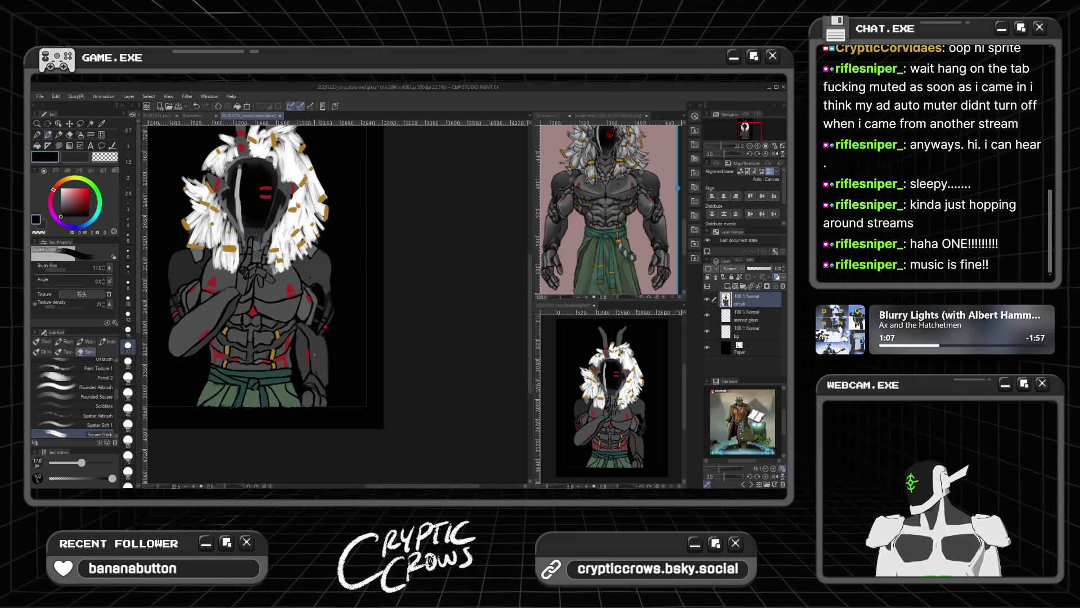
scroll(253, 338, up, 2)
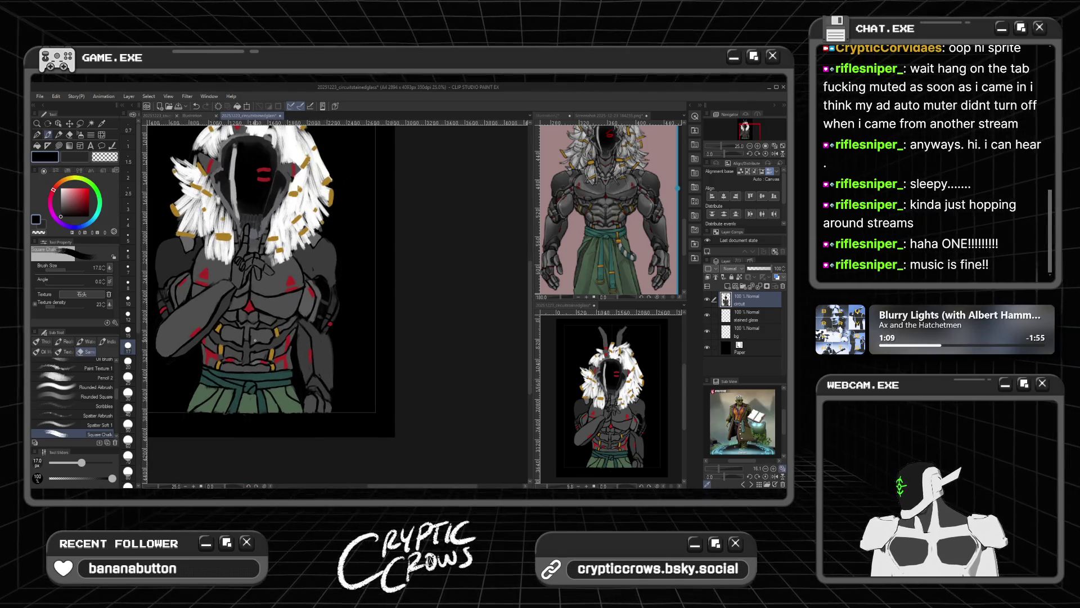
scroll(250, 334, up, 1)
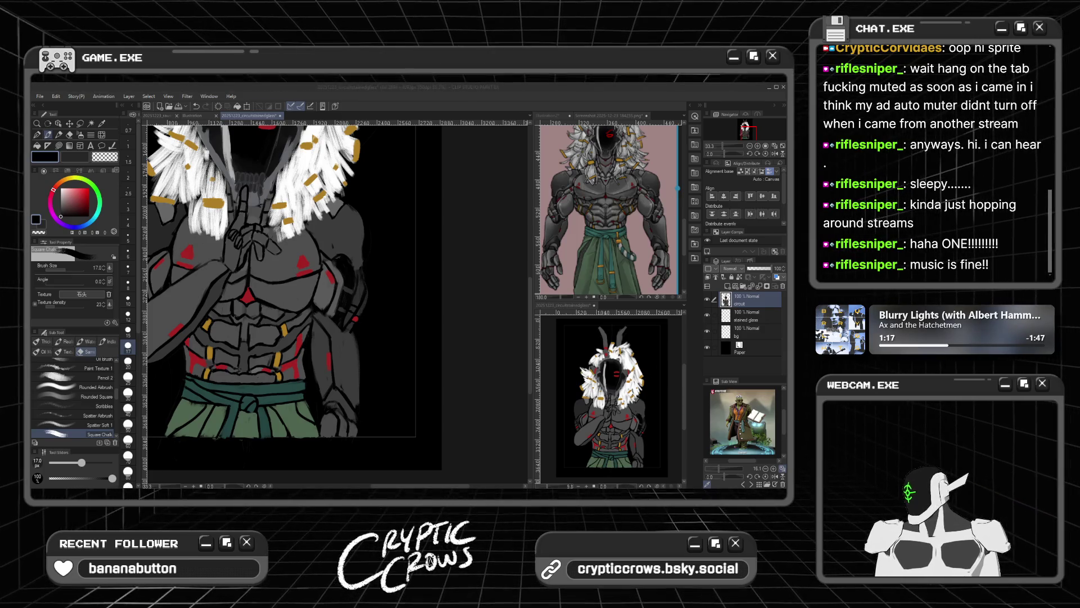
scroll(292, 303, down, 1)
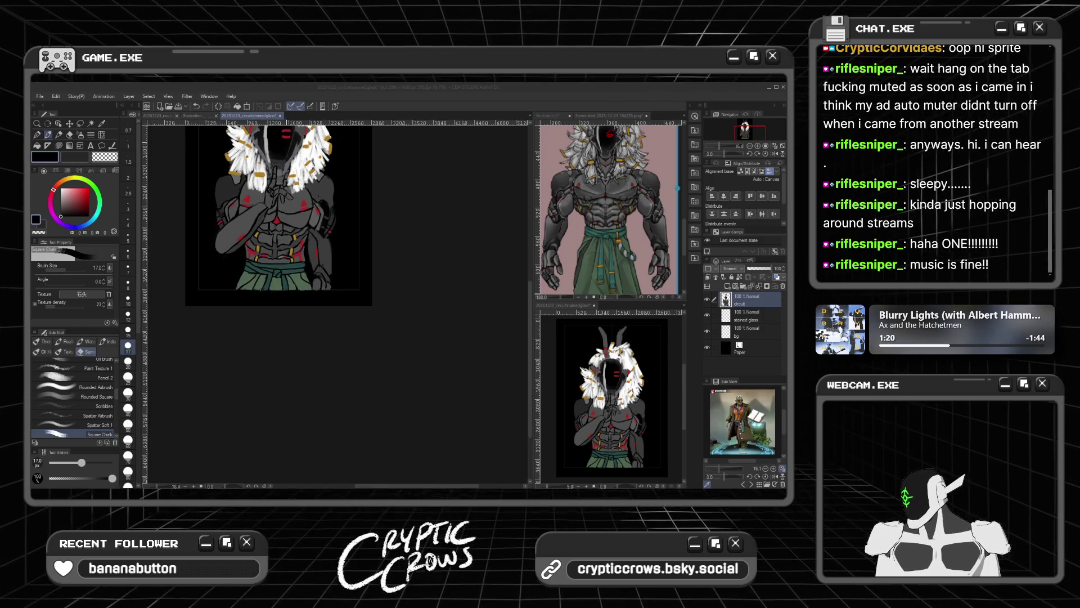
scroll(287, 150, up, 3)
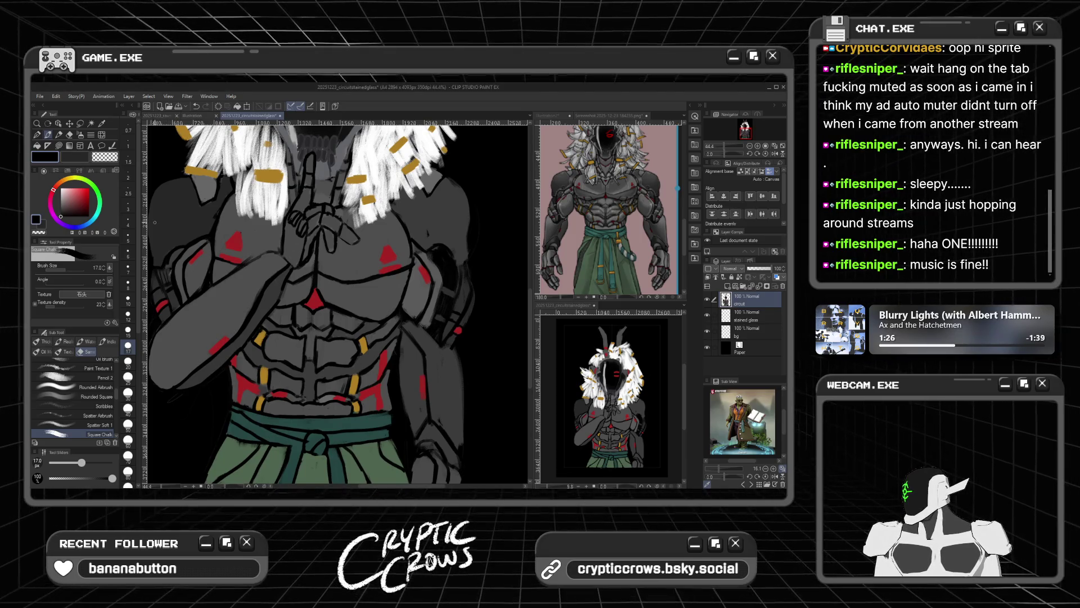
click(165, 224)
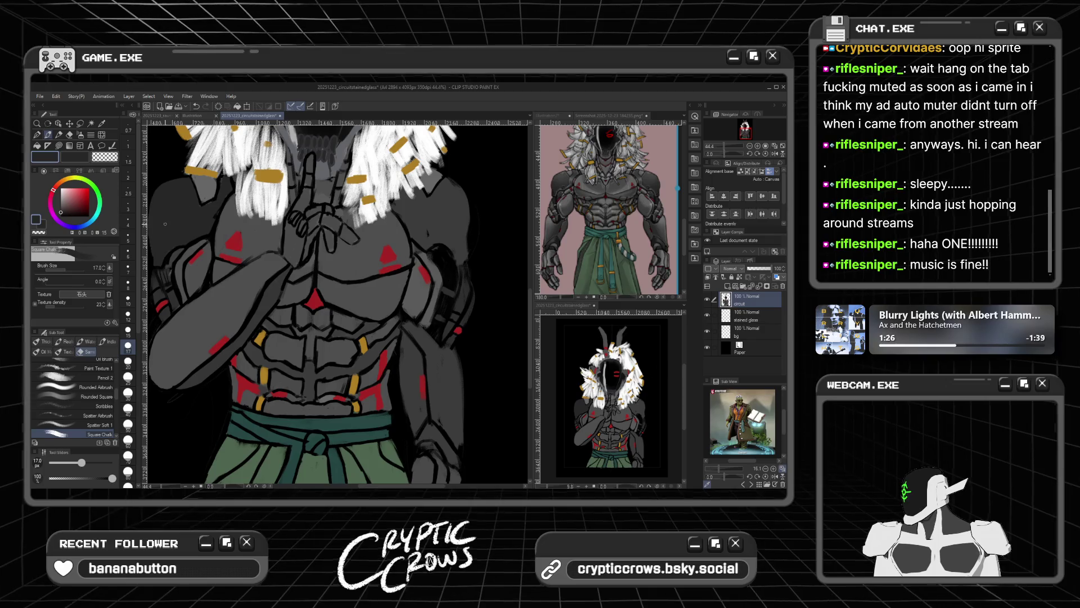
click(59, 146)
Step: Begin lasso-filling grey along the right shoulder outline
scroll(438, 311, down, 3)
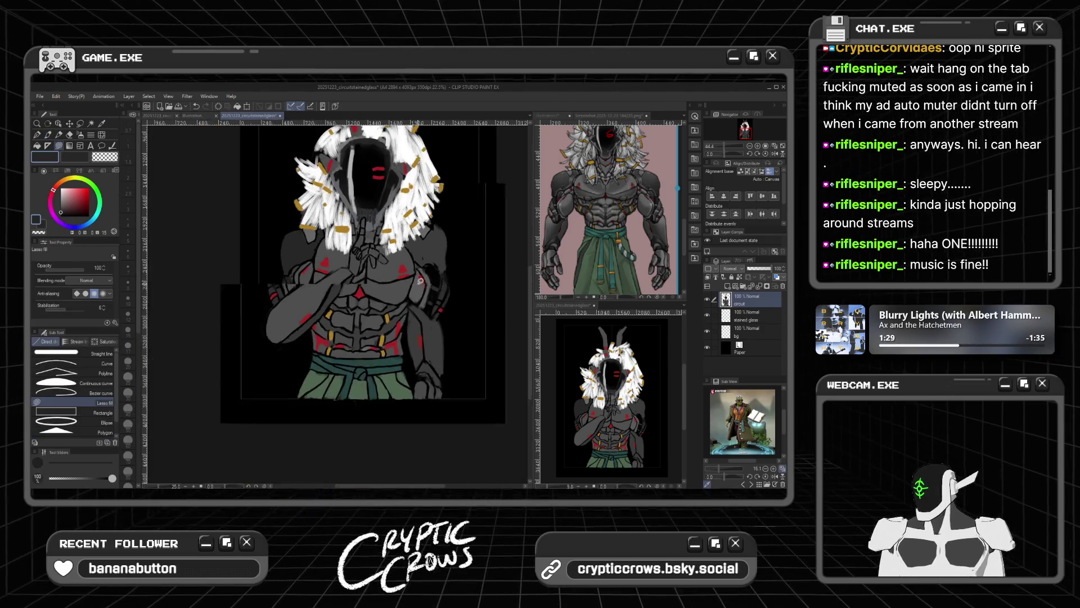
scroll(405, 345, up, 4)
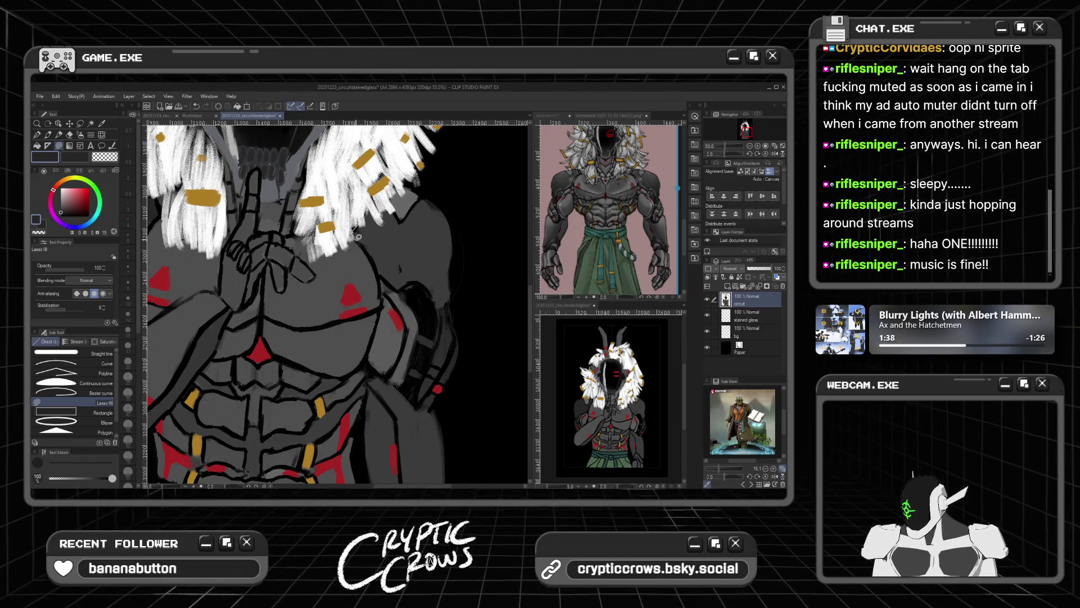
mouse_move(370, 246)
mouse_down()
mouse_move(397, 284)
mouse_move(425, 283)
mouse_move(439, 305)
mouse_move(447, 300)
mouse_up()
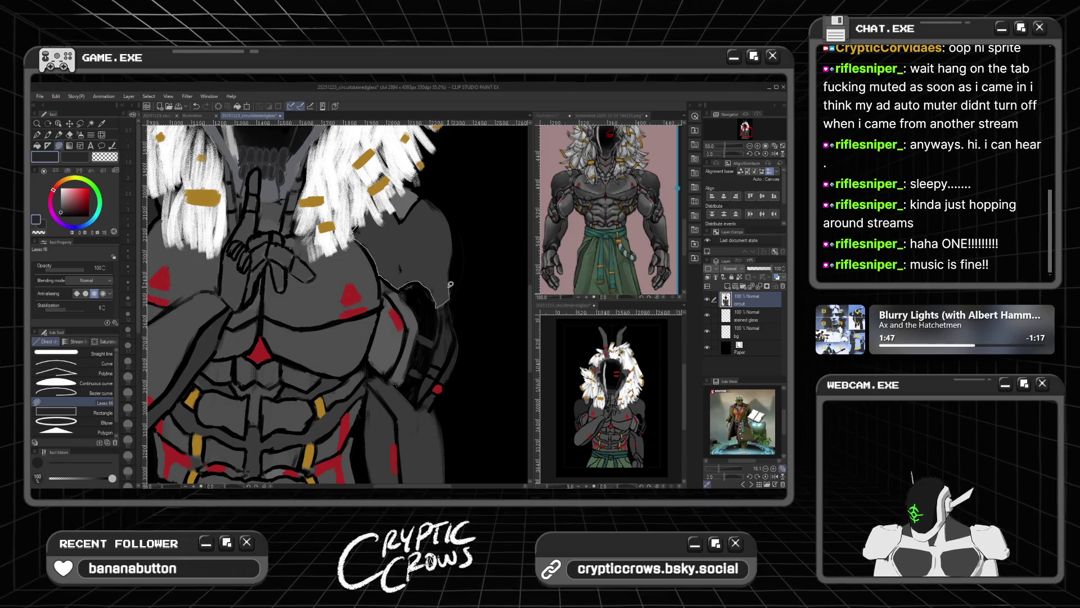
Step: Continue the grey lasso fill up and around the right shoulder outline
drag(455, 239, 450, 222)
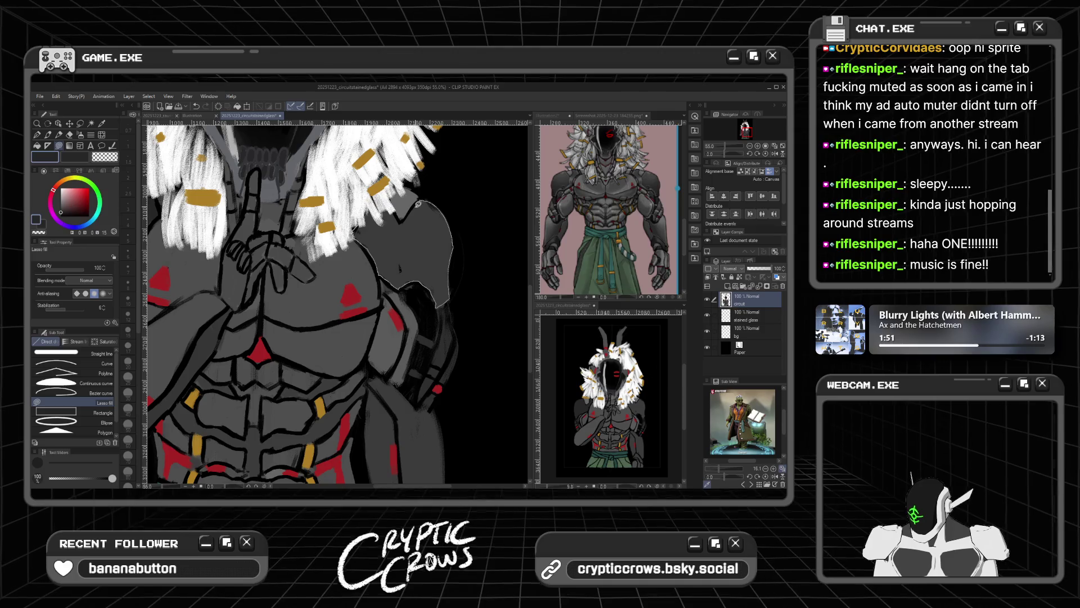
drag(402, 224, 385, 207)
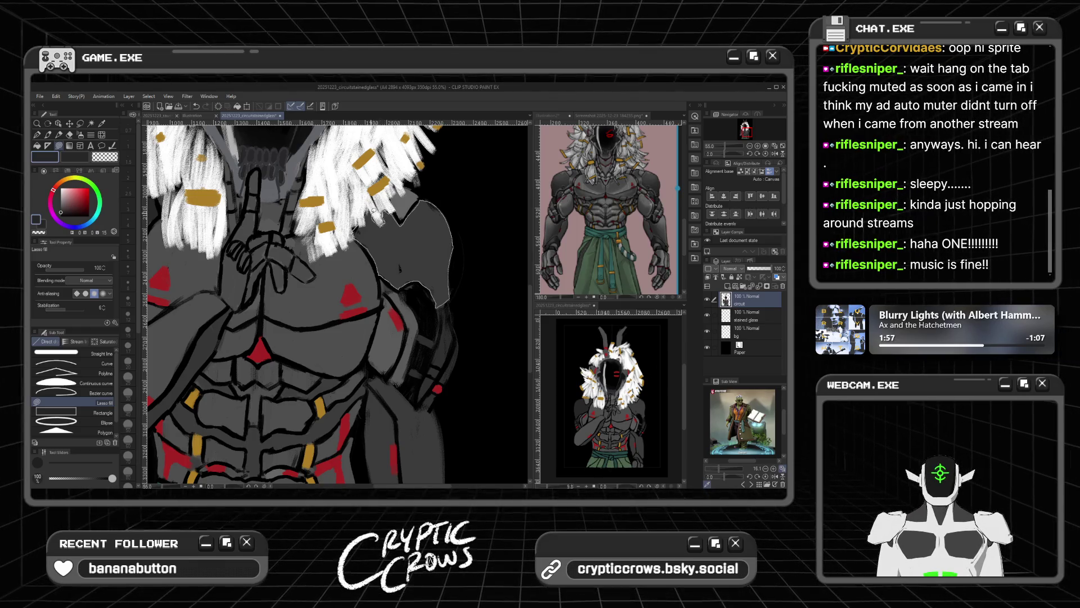
drag(367, 211, 356, 225)
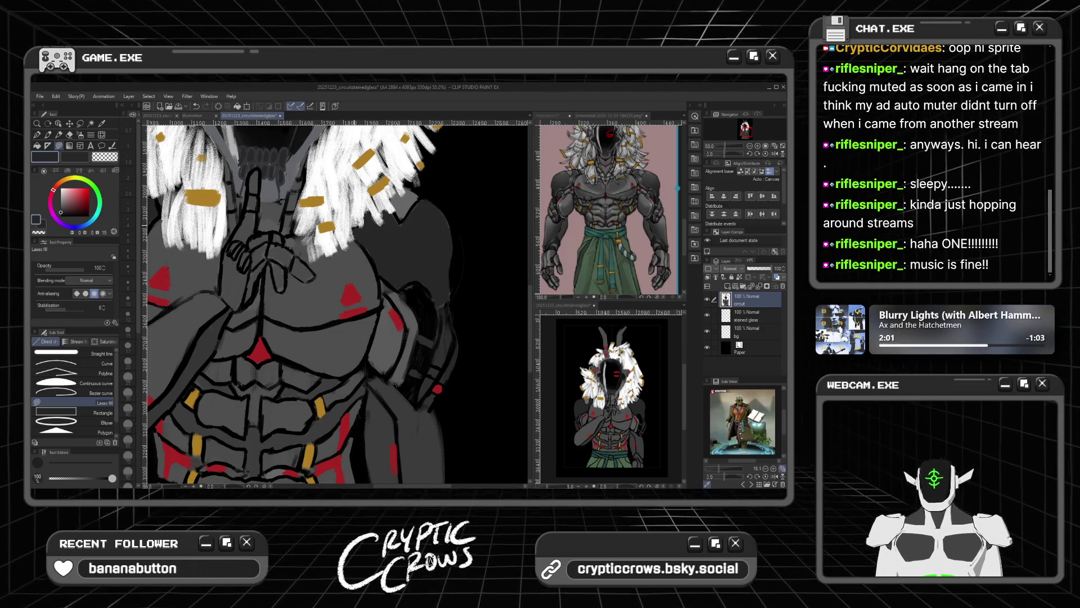
Step: Return to the chalk brush and switch to a dark drawing colour
click(48, 135)
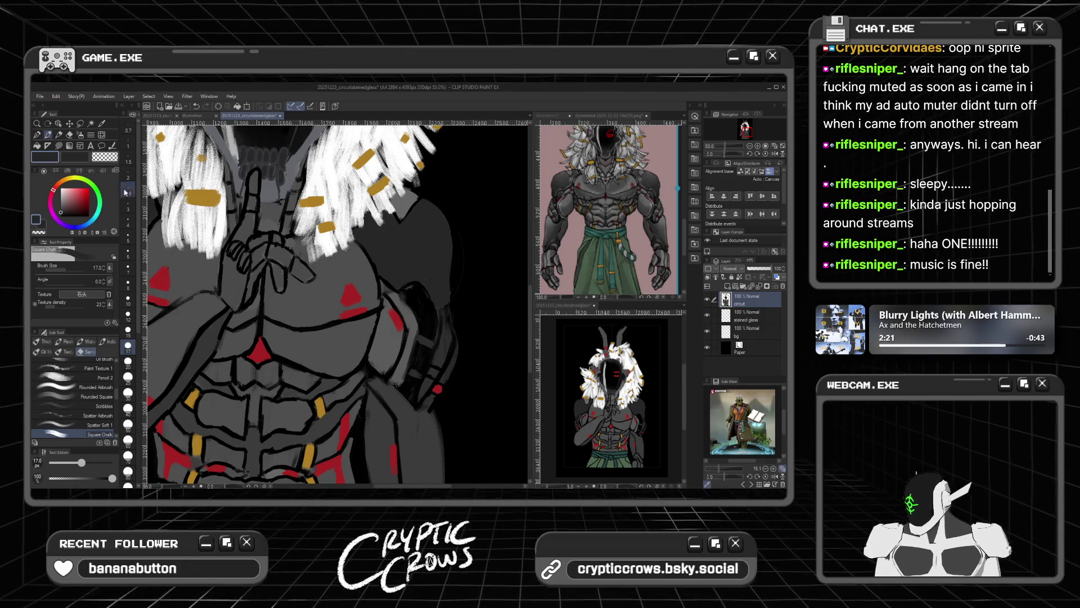
key(c)
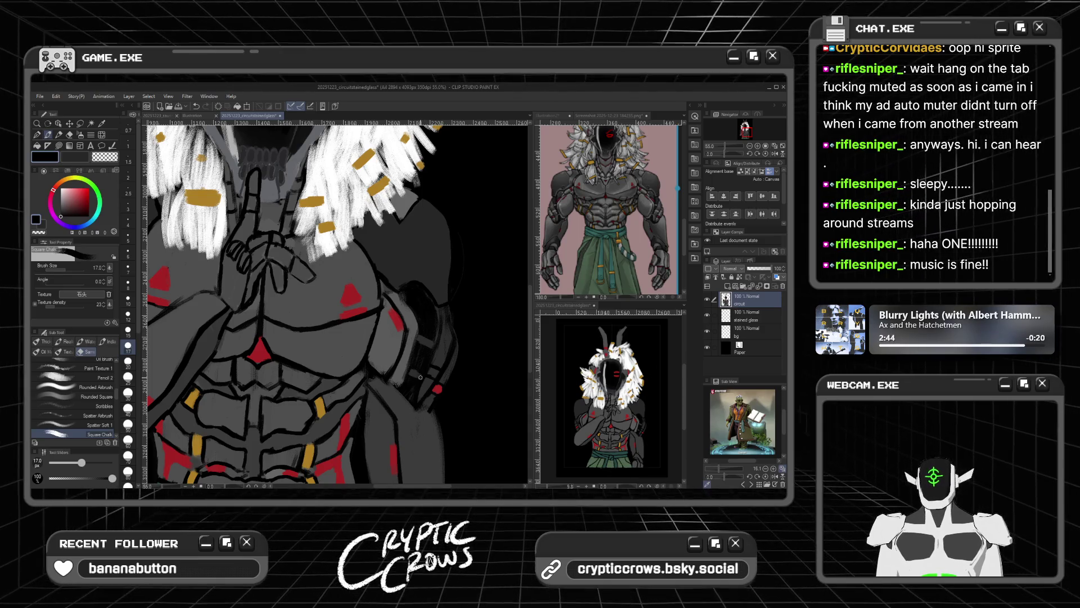
scroll(426, 213, down, 3)
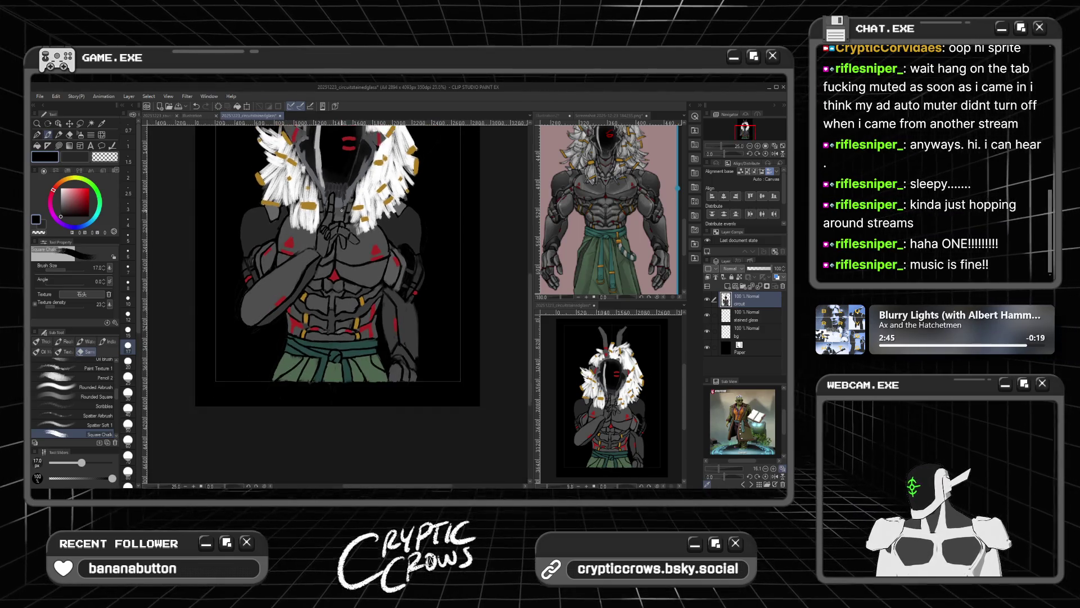
Step: Save the drawing and lasso-fill shapes across the chest
key(ctrl+s)
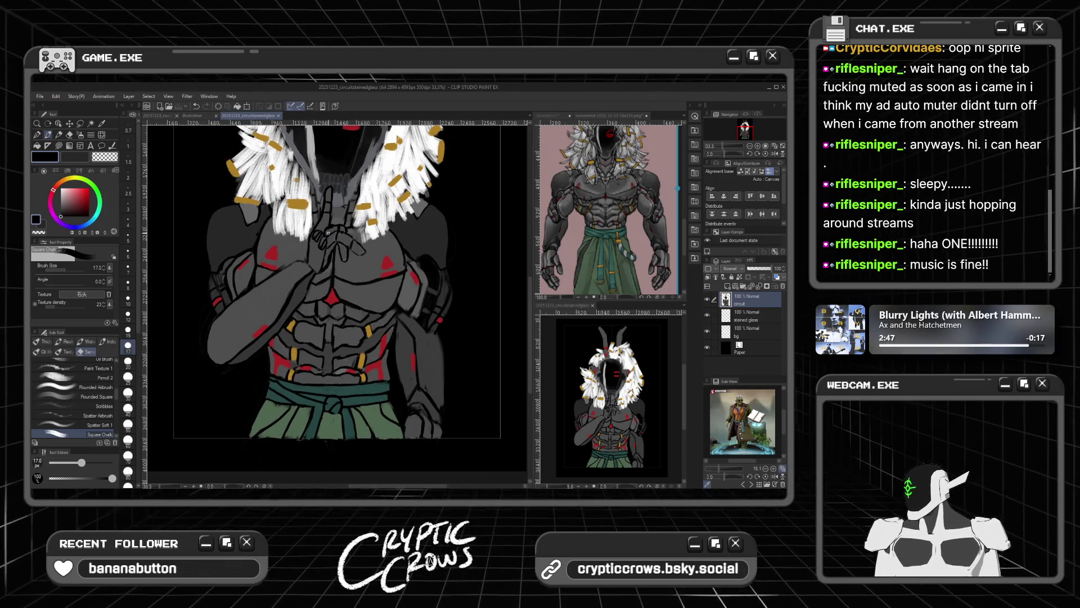
click(58, 145)
scroll(349, 281, up, 3)
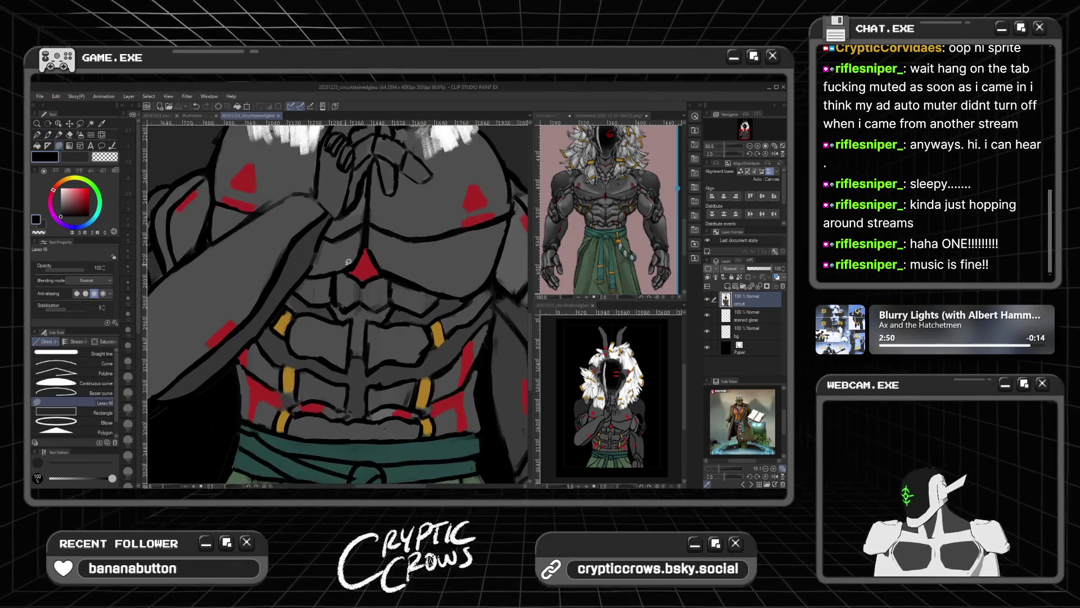
mouse_move(351, 281)
mouse_down()
mouse_move(355, 268)
mouse_move(375, 302)
mouse_up()
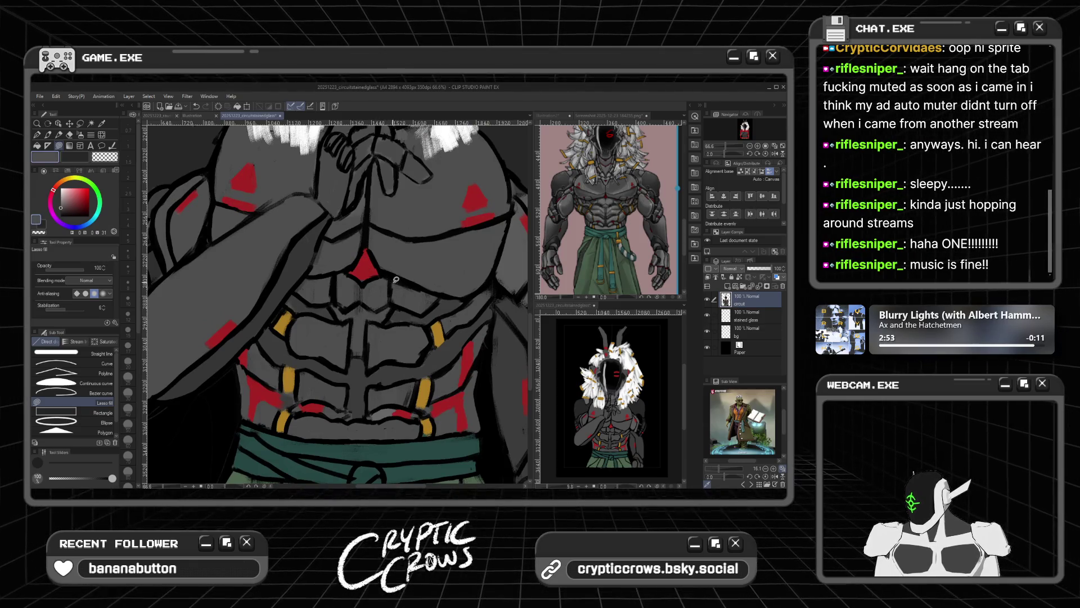
mouse_move(422, 310)
mouse_down()
mouse_move(396, 299)
mouse_move(394, 278)
mouse_move(433, 295)
mouse_up()
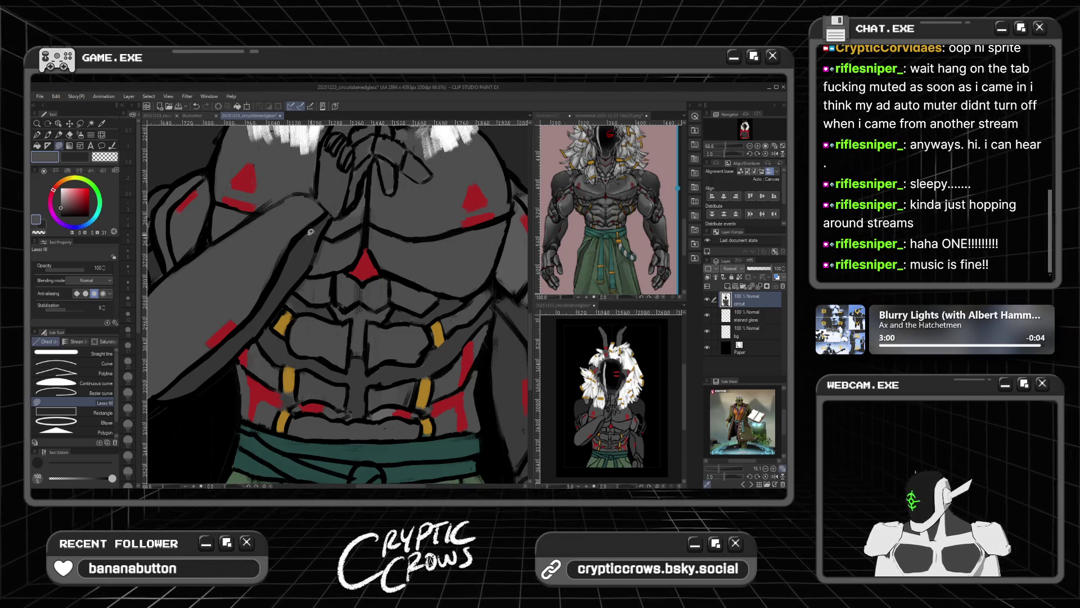
mouse_move(351, 282)
mouse_down()
mouse_move(365, 290)
mouse_move(346, 264)
mouse_up()
Step: Eyedrop a dark grey, fill a shadow on the lower chest, then sample the straps' gold
scroll(345, 258, down, 3)
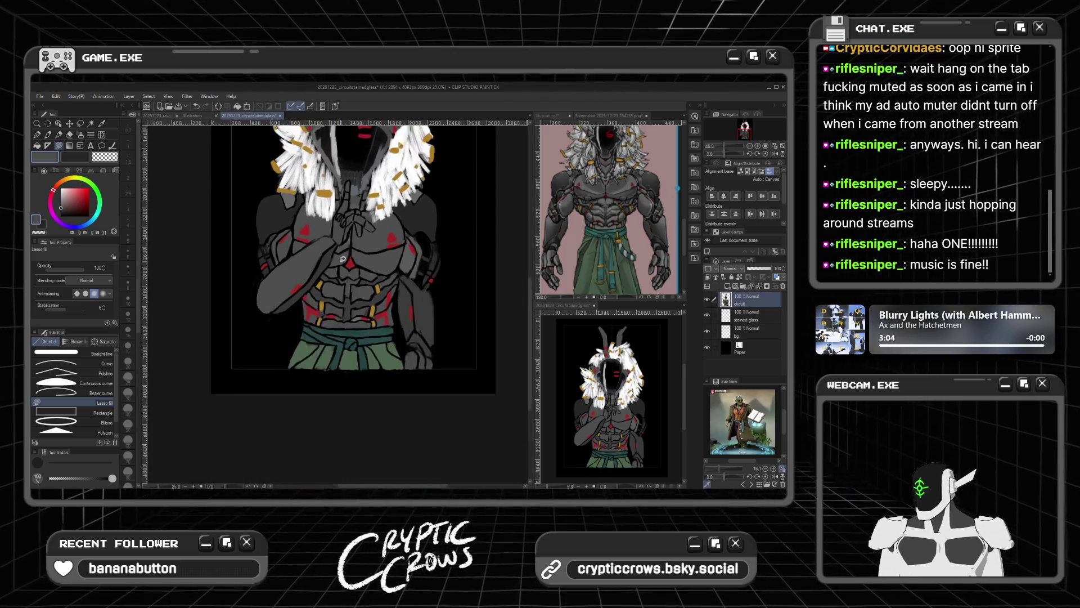
scroll(367, 365, up, 3)
scroll(367, 365, up, 2)
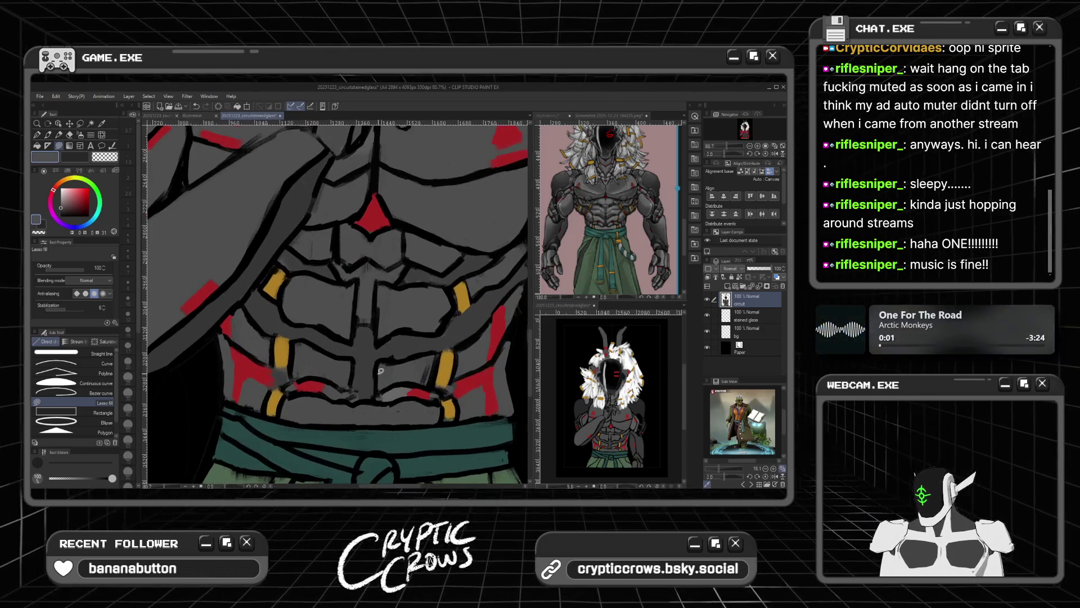
alt+click(416, 374)
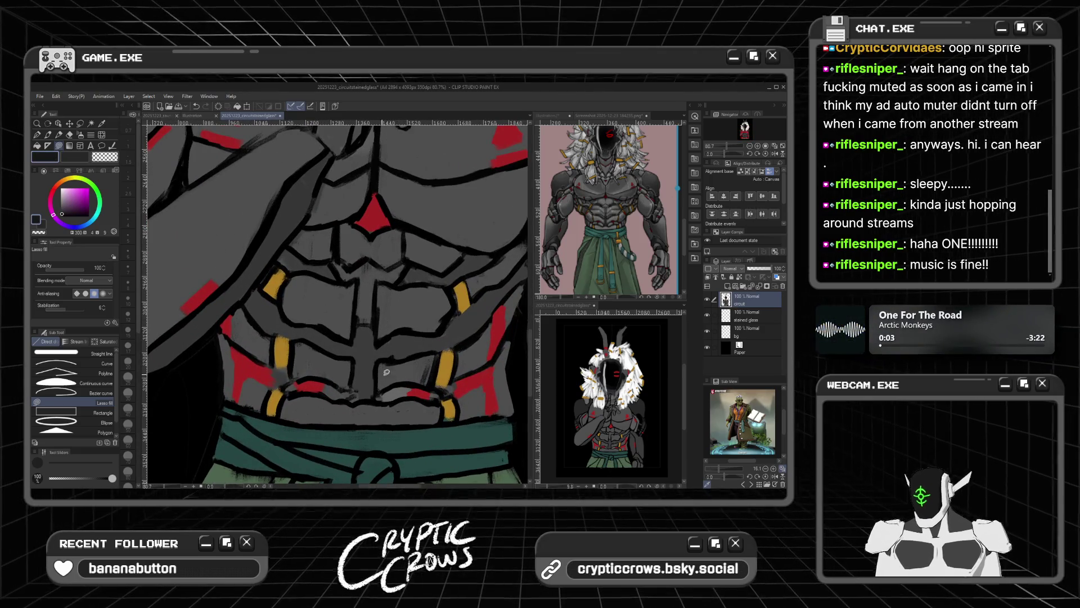
alt+click(400, 371)
mouse_move(394, 365)
mouse_down()
mouse_move(416, 349)
mouse_move(383, 400)
mouse_move(411, 391)
mouse_move(394, 397)
mouse_up()
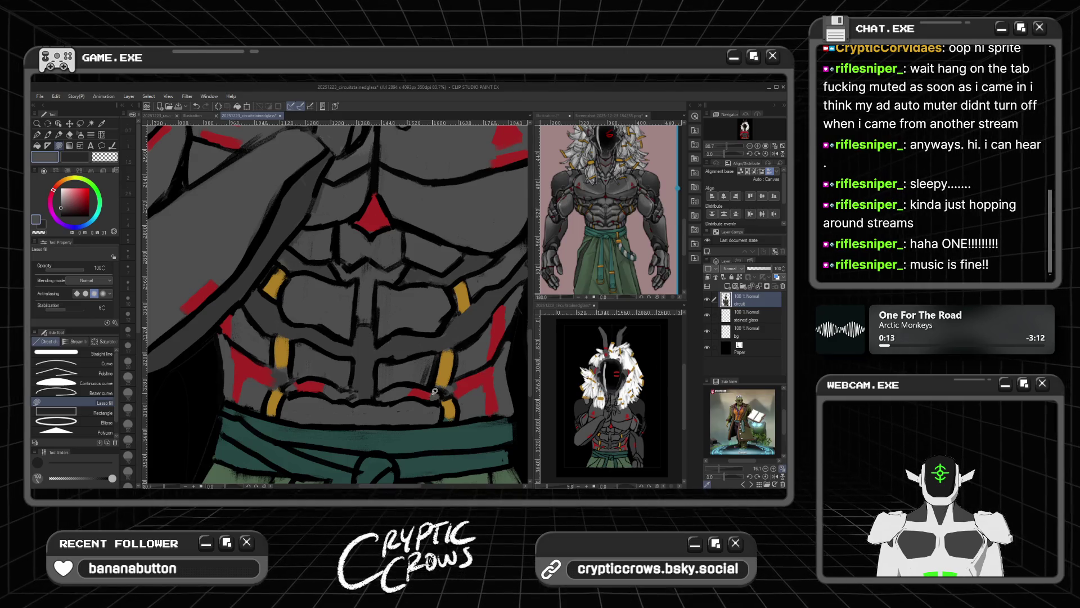
alt+click(442, 382)
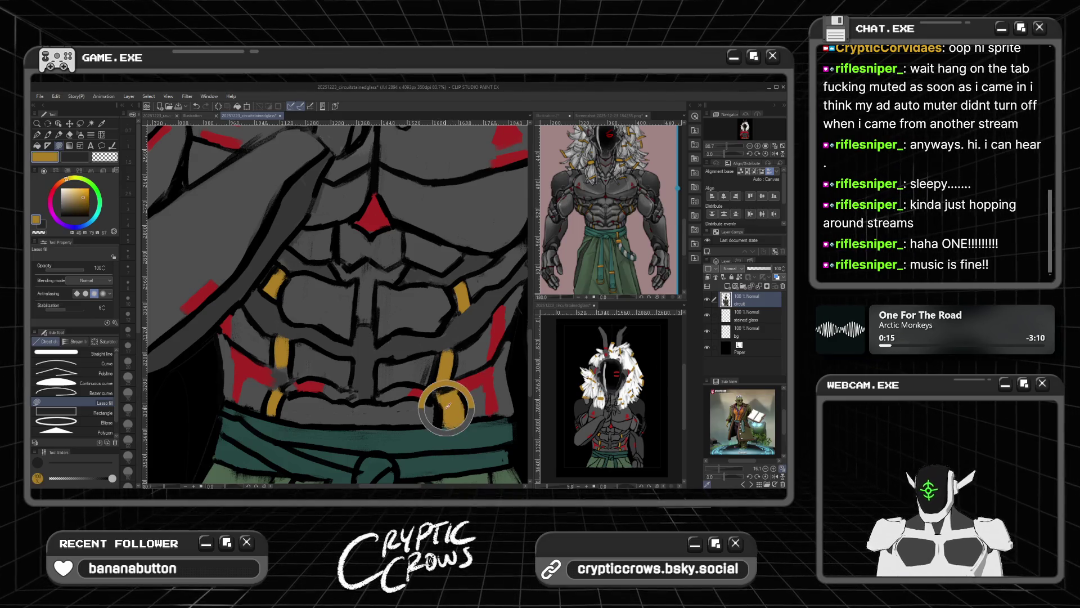
Step: Reselect the Square Chalk brush and sample the body's grey
click(54, 135)
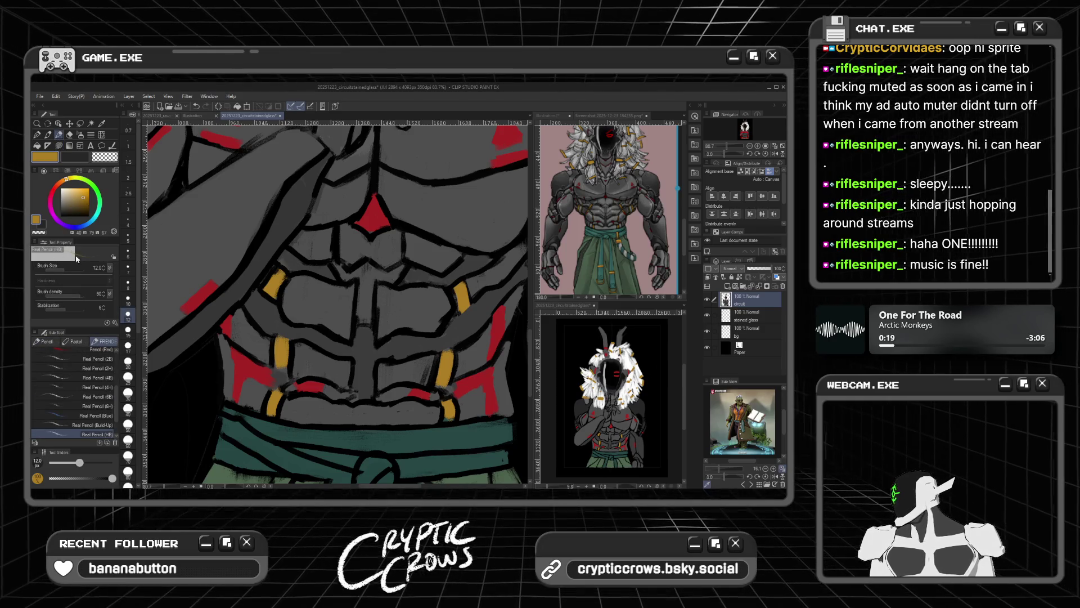
click(49, 135)
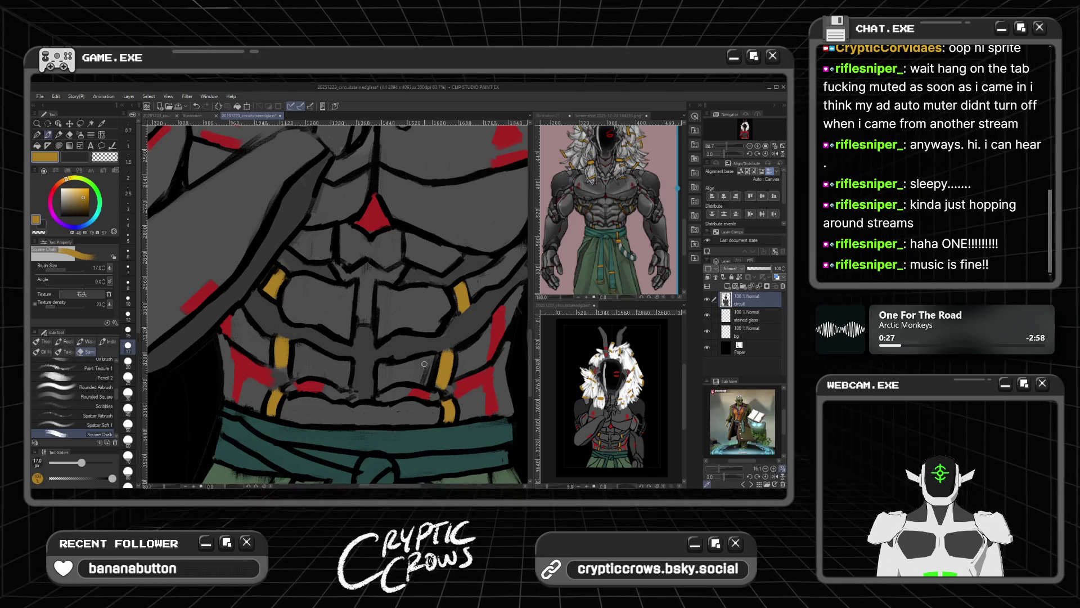
alt+click(424, 382)
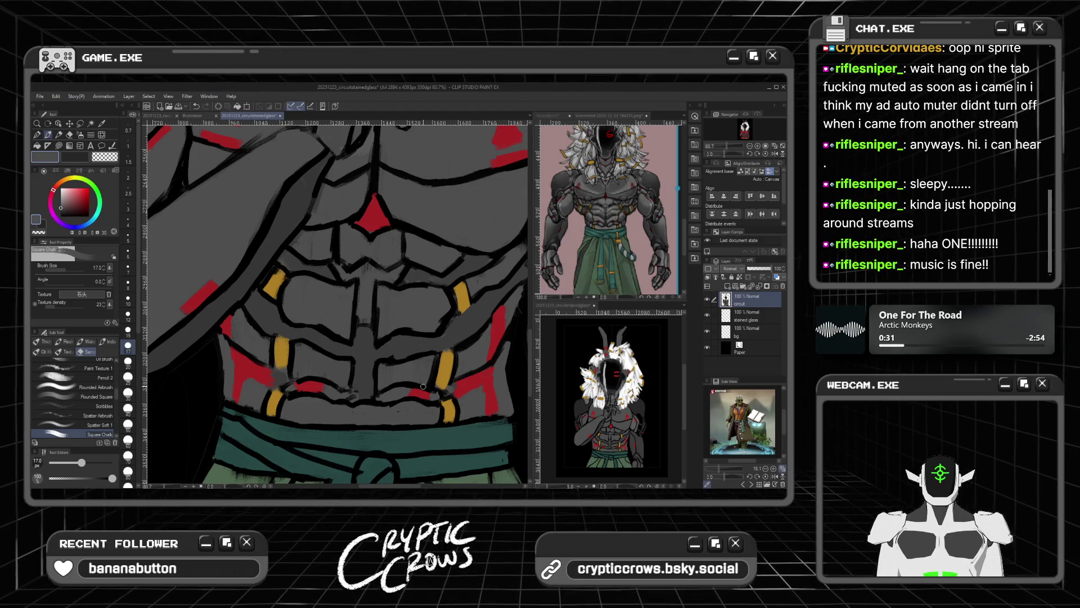
Step: Zoom out and switch to the other open stained-glass portrait document
scroll(421, 307, down, 3)
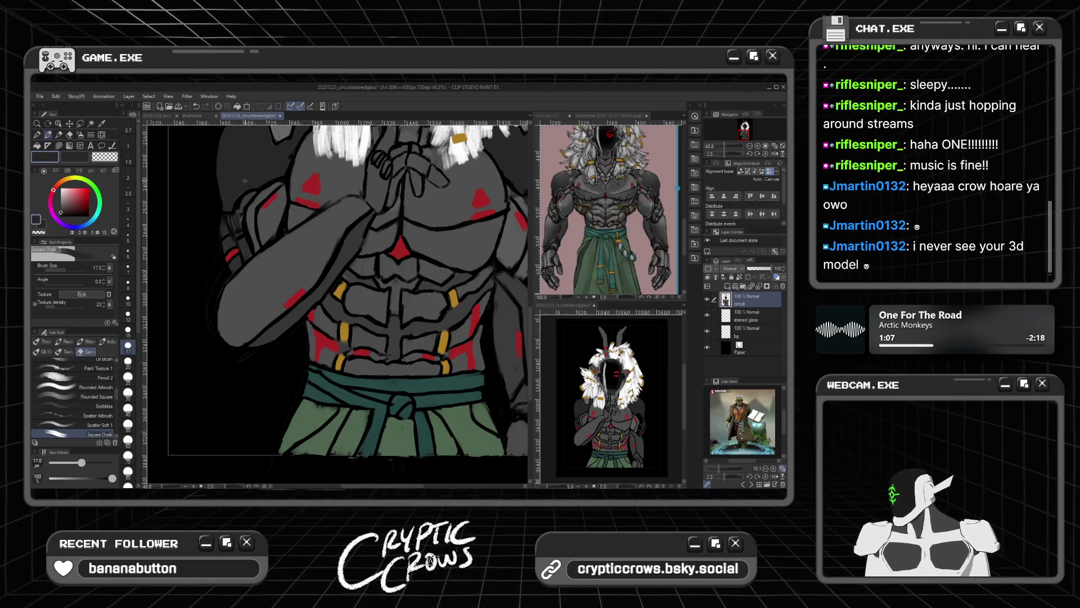
scroll(330, 219, down, 3)
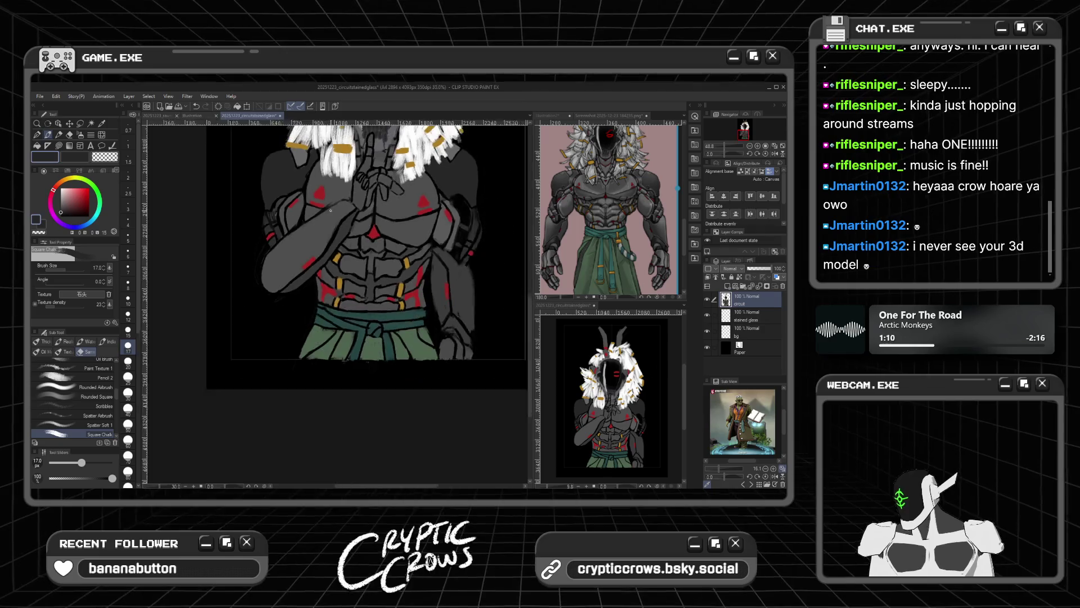
scroll(361, 228, down, 2)
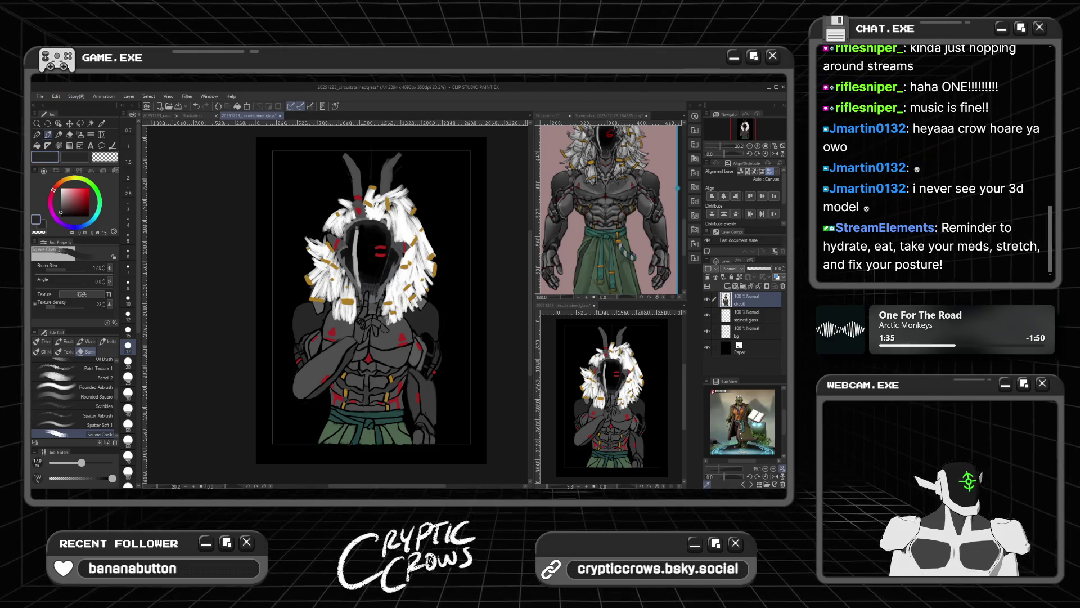
key(alt+Tab)
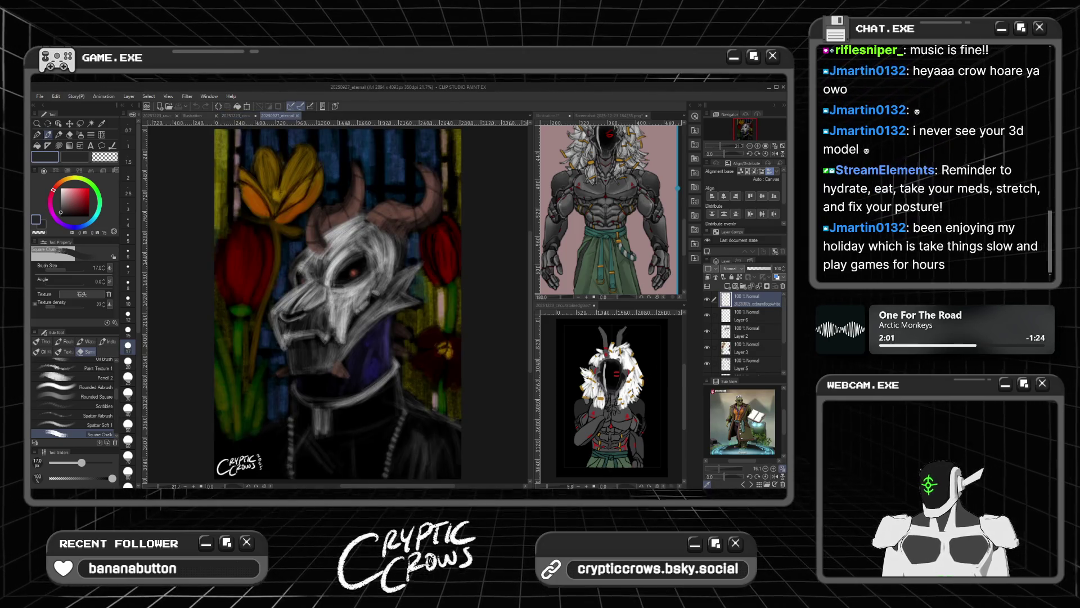
Step: Return to the circuitstainedglass document and zoom to about 40% on the horned head
click(239, 116)
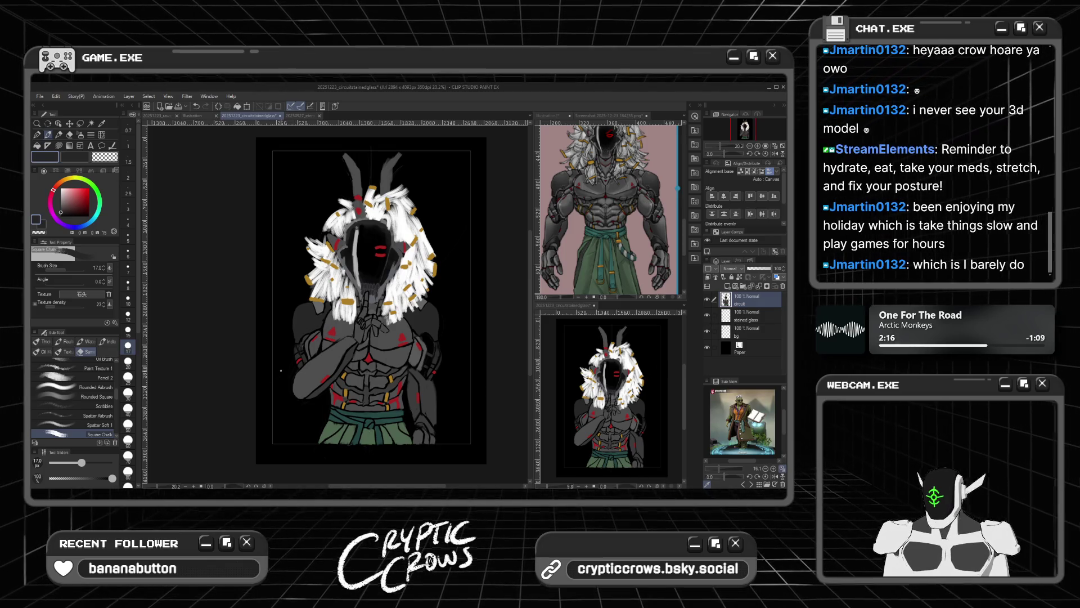
scroll(308, 350, down, 2)
scroll(305, 350, up, 2)
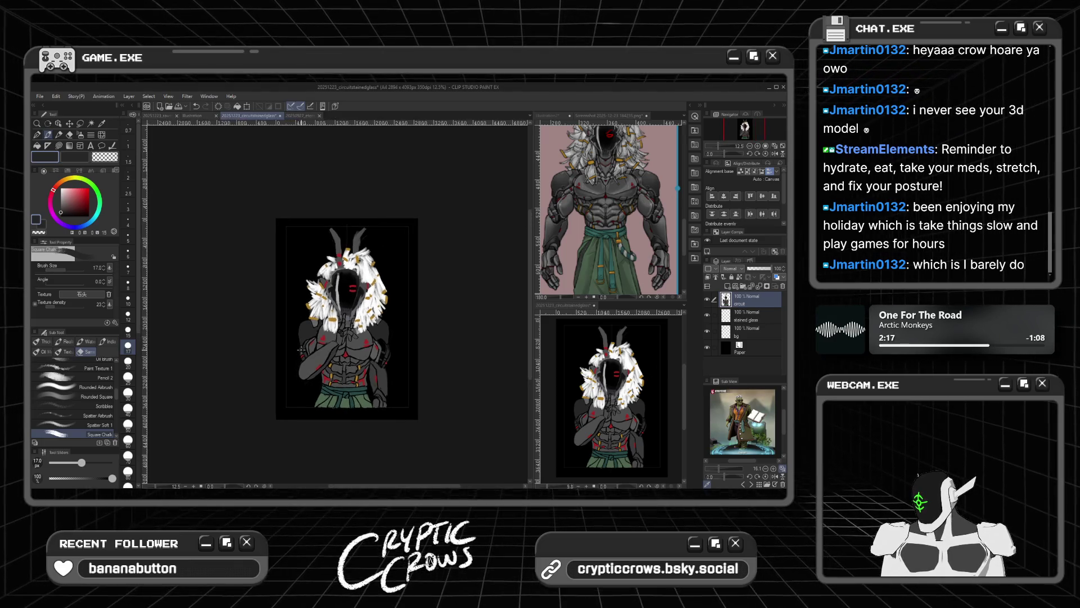
scroll(399, 290, up, 3)
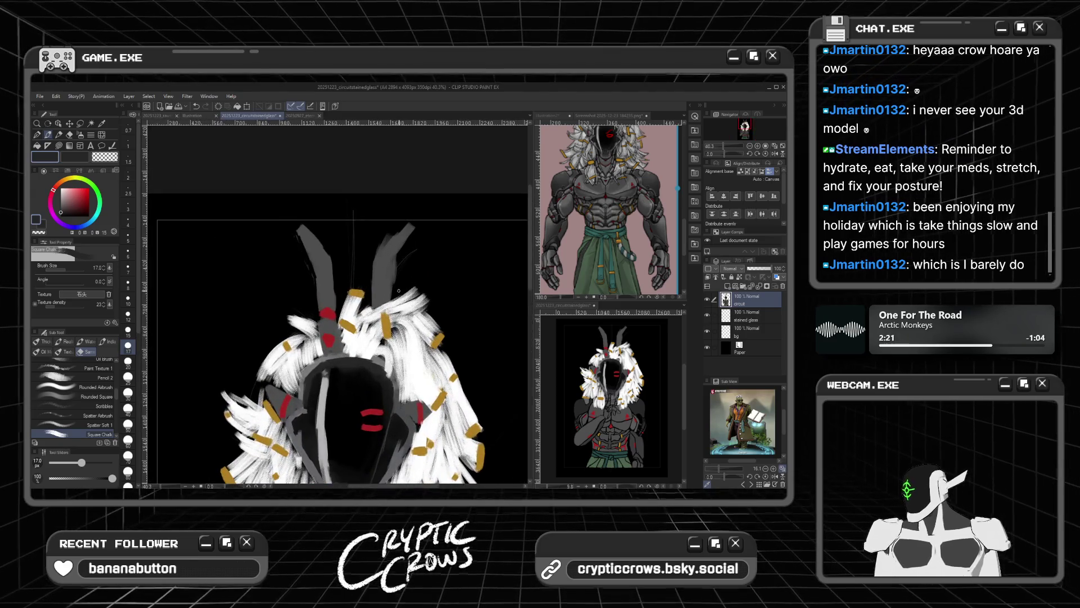
Step: Swap colours, consult the reference screenshot, and brush a white stroke beside the red head mark
key(x)
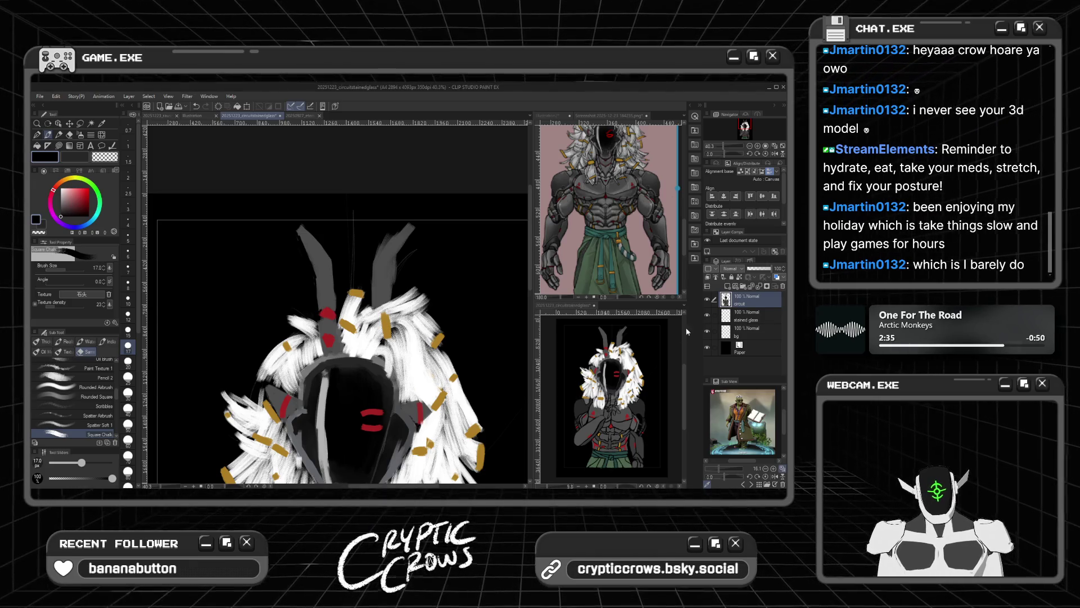
click(683, 243)
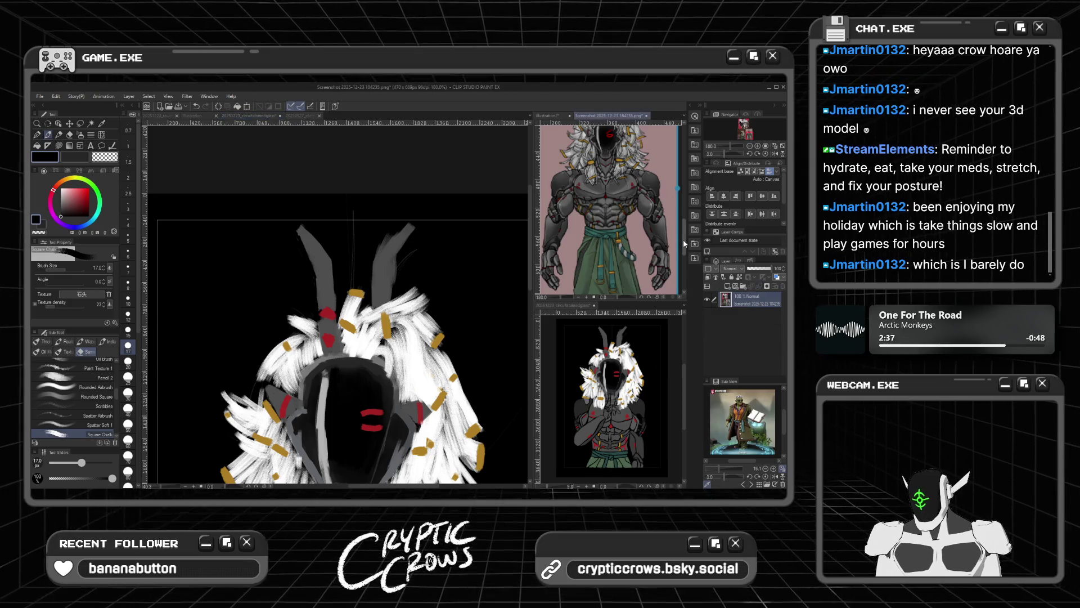
scroll(684, 243, up, 3)
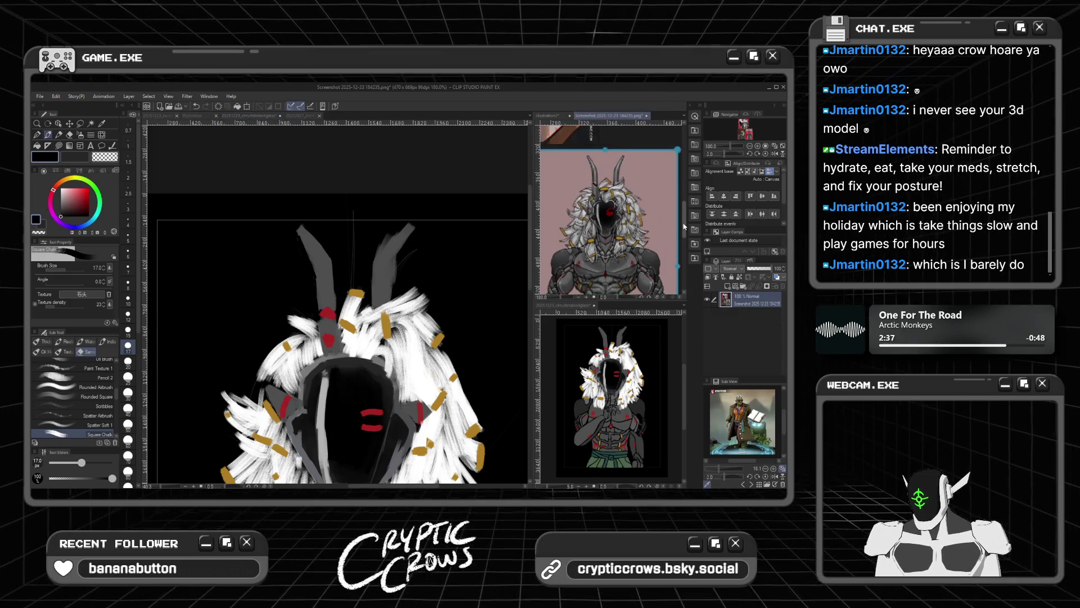
click(335, 288)
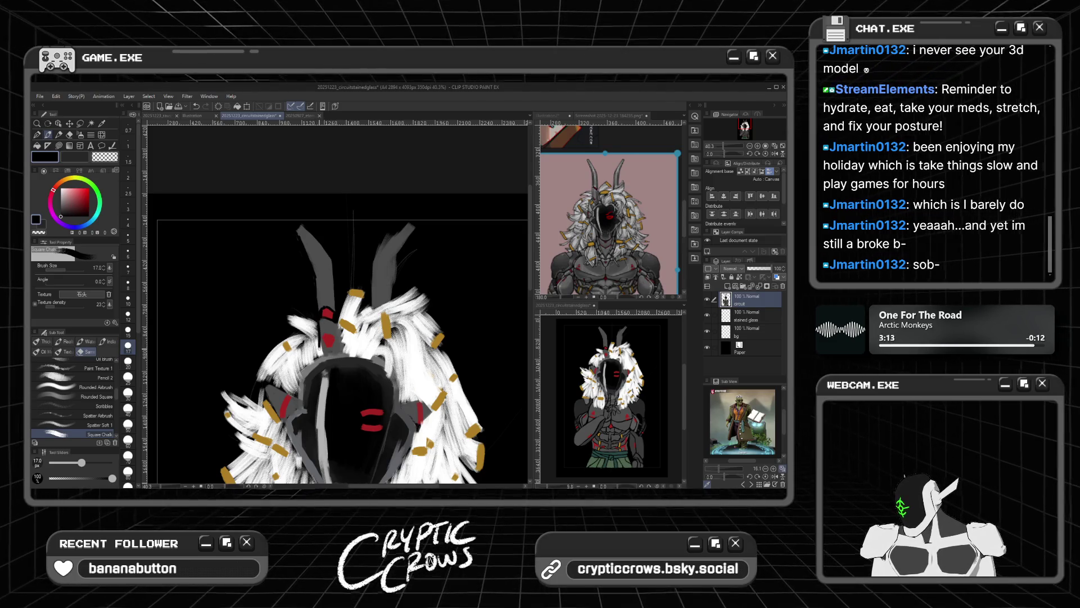
drag(325, 344, 323, 326)
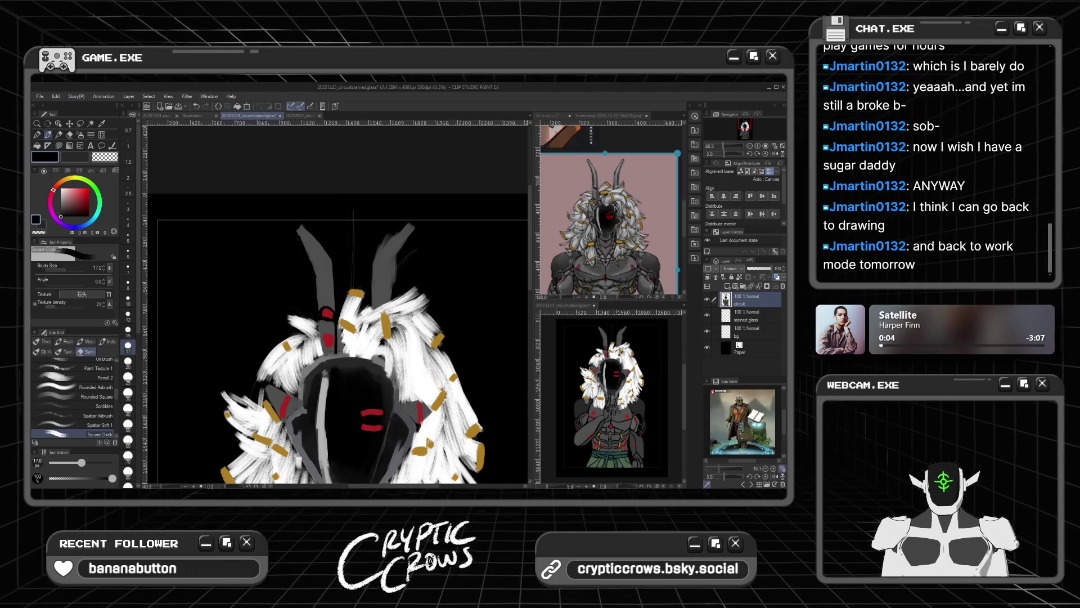
click(587, 225)
scroll(596, 221, up, 6)
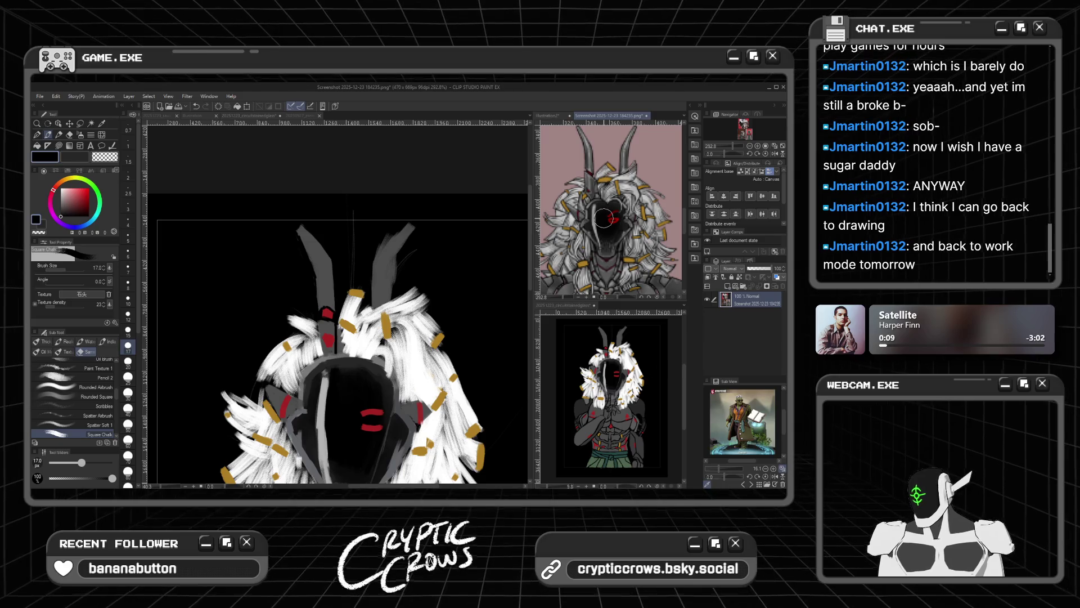
Step: Sample the horn's grey, then try pure red, the mask's darker red and dark grey
click(331, 340)
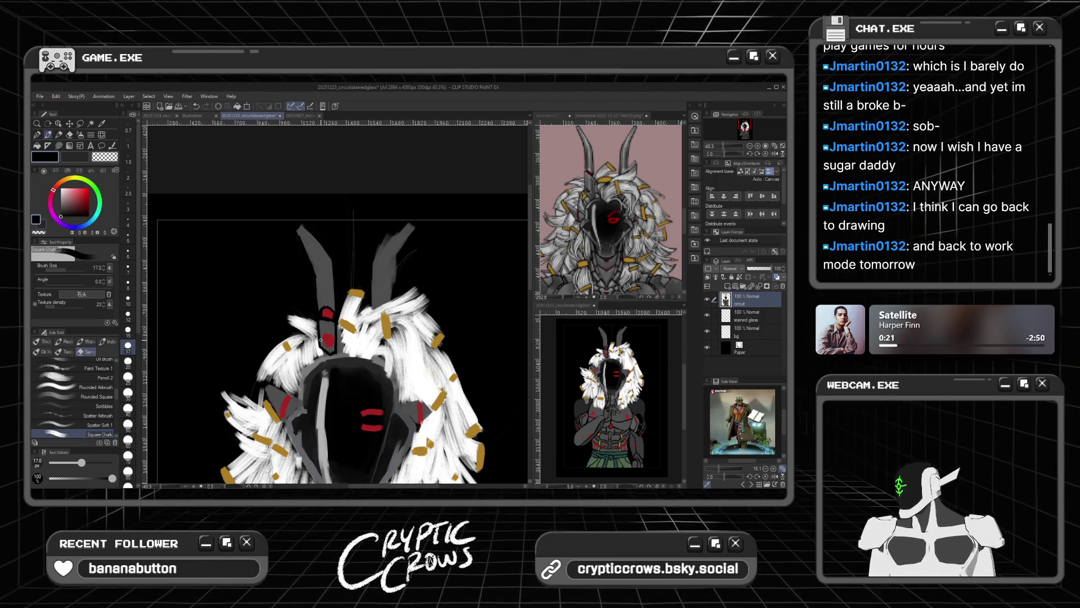
alt+click(319, 294)
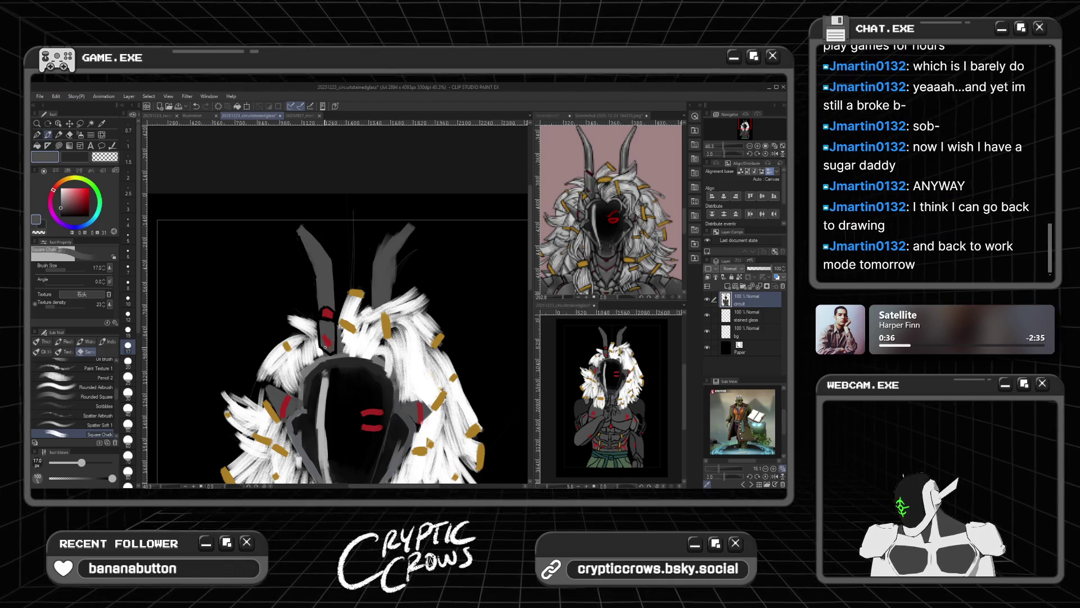
click(88, 188)
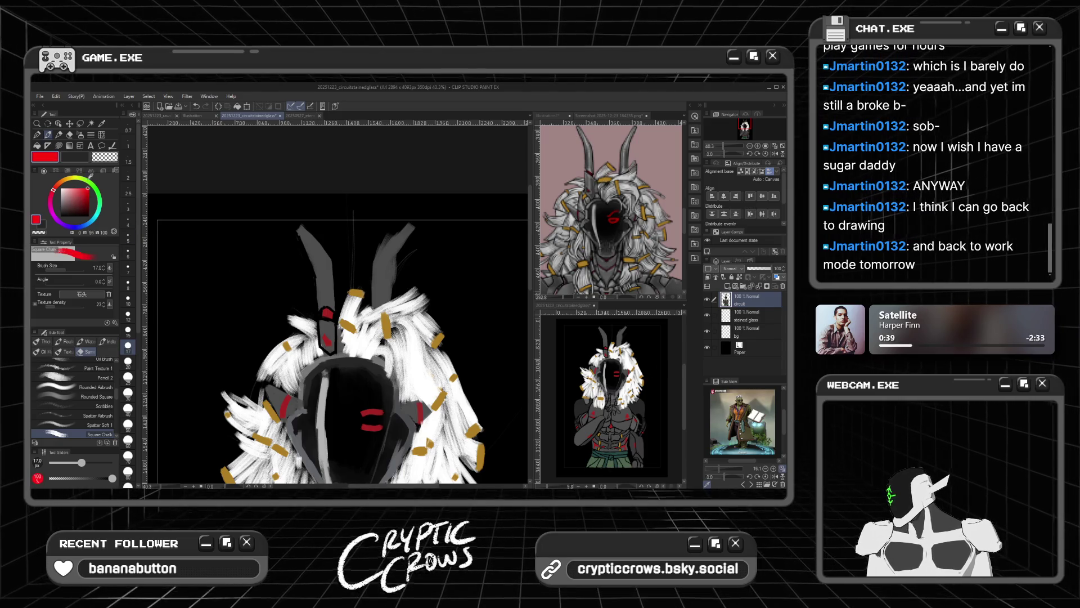
alt+click(368, 414)
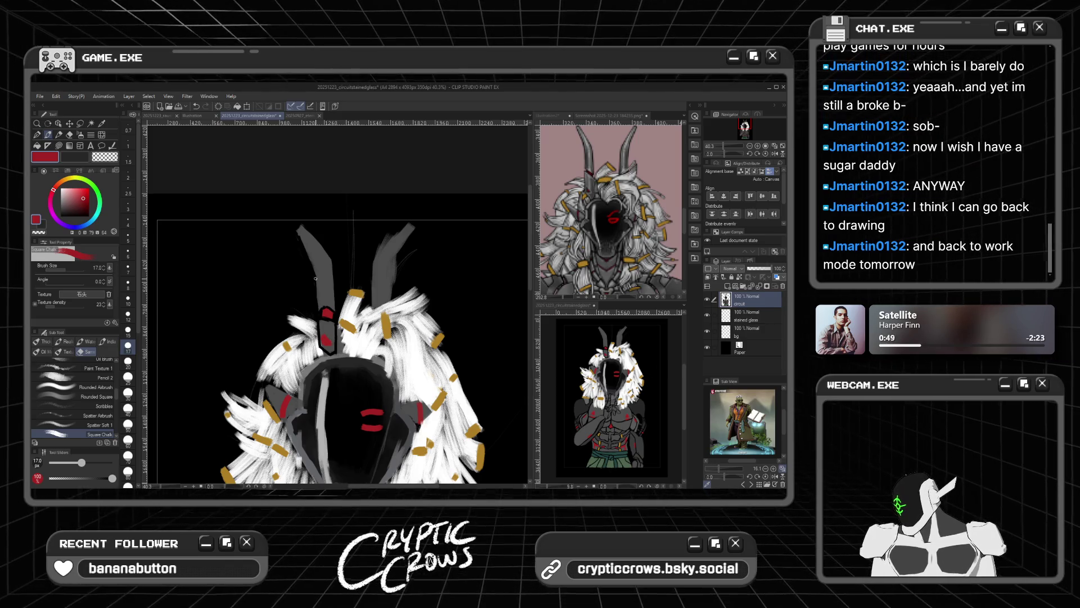
alt+click(324, 328)
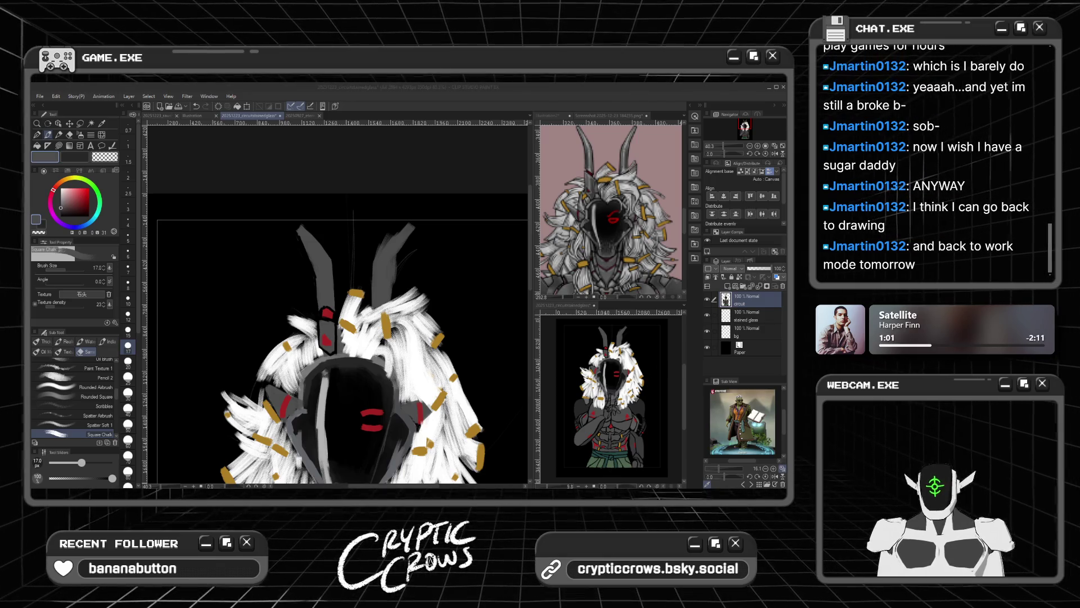
click(336, 325)
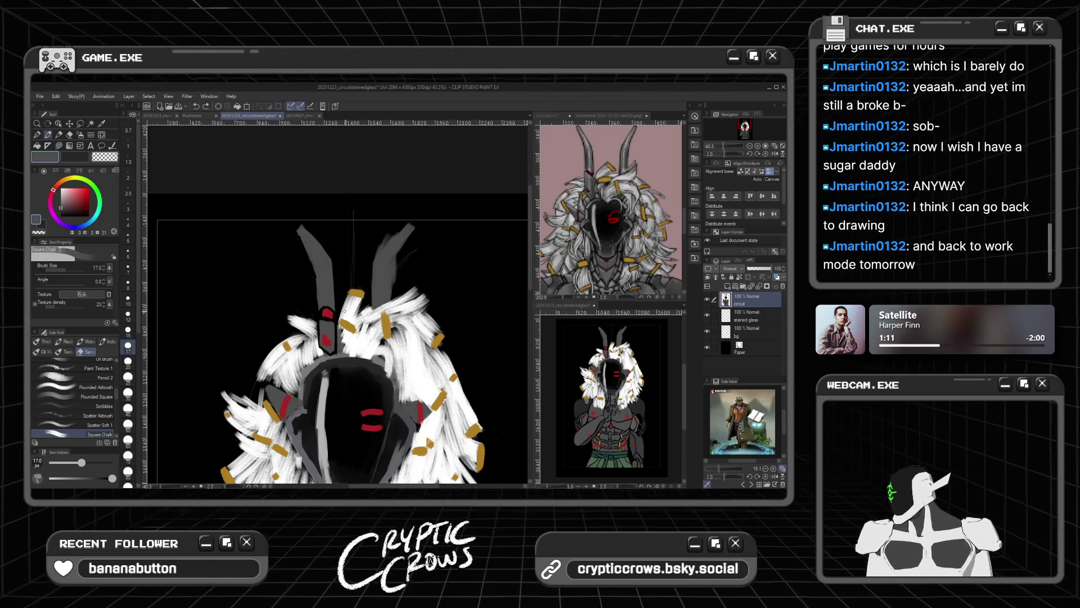
Step: Try black, dark grey and red, then settle on the horn's dark grey as drawing colour
drag(64, 211, 61, 227)
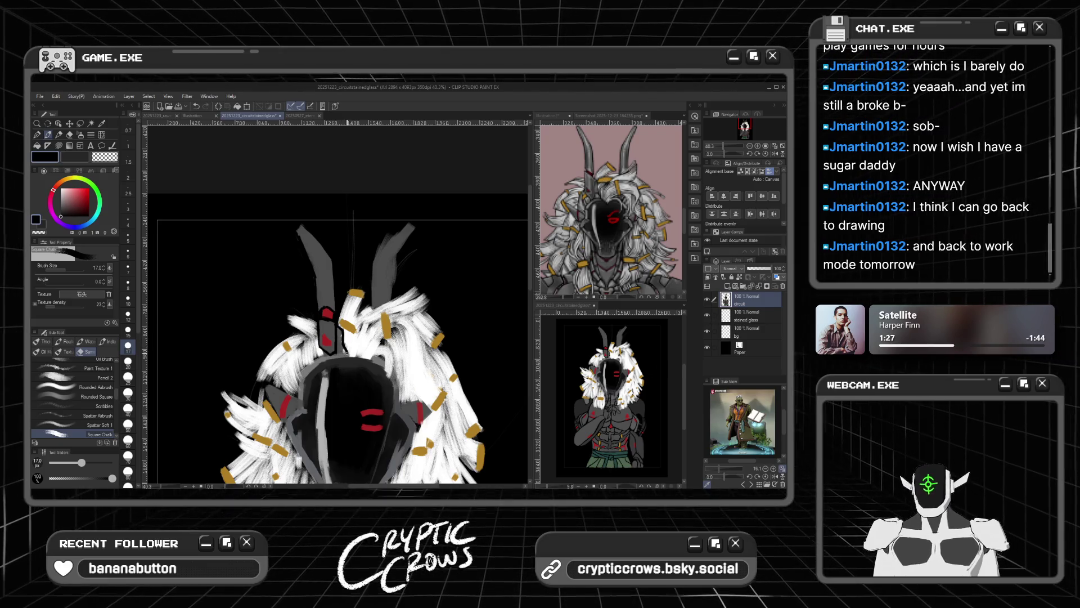
alt+click(340, 336)
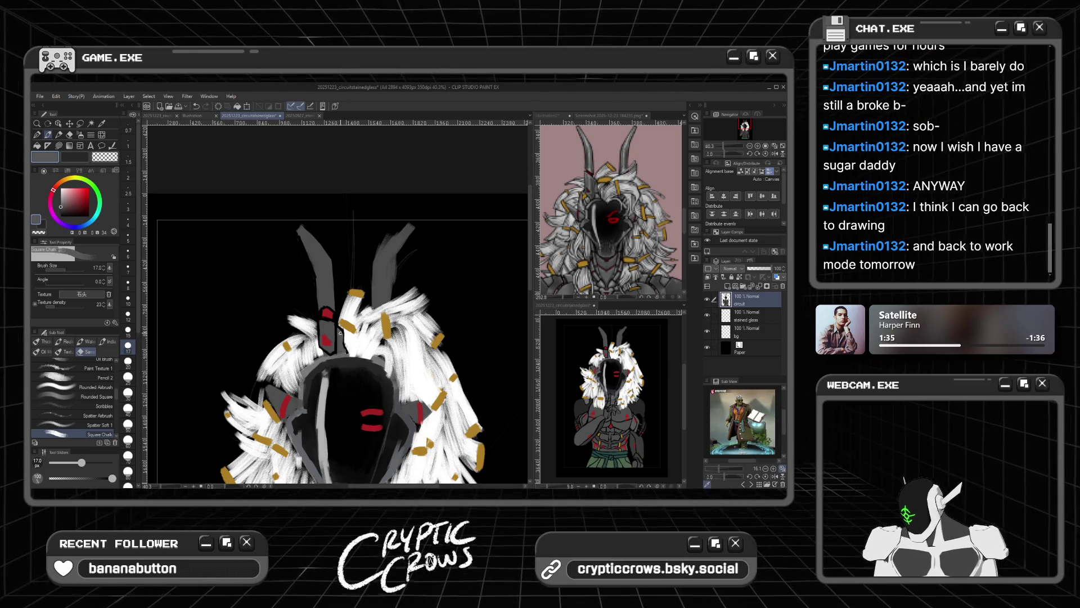
click(89, 187)
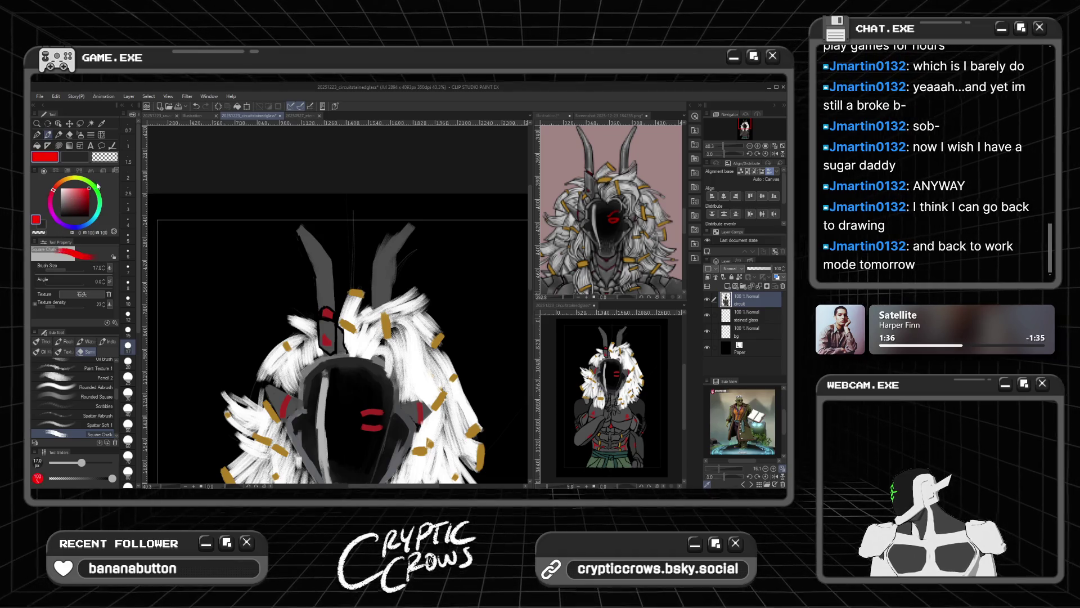
alt+click(325, 313)
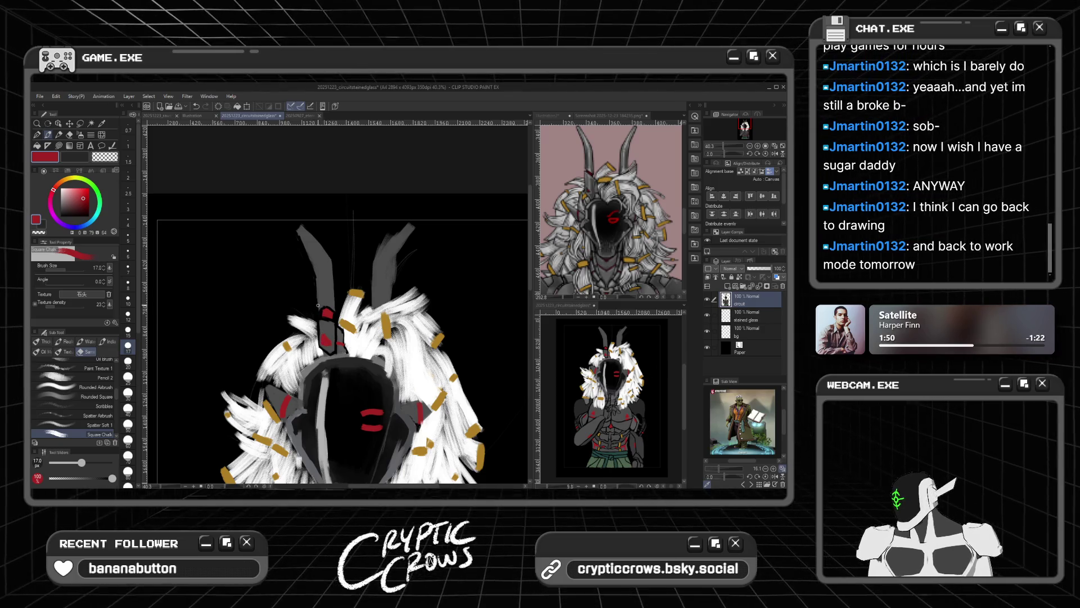
click(82, 160)
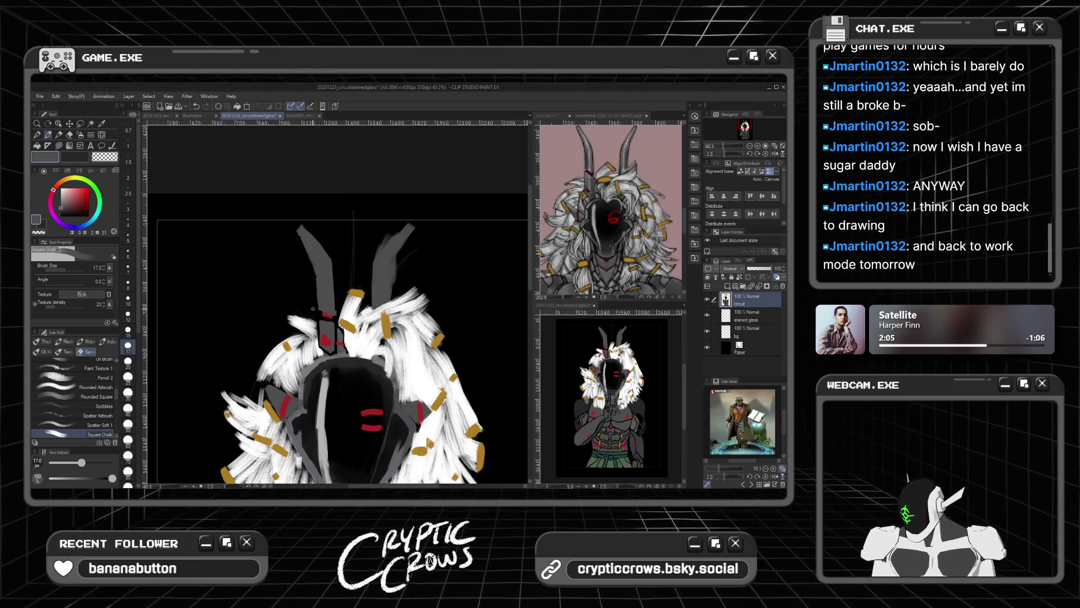
alt+click(321, 317)
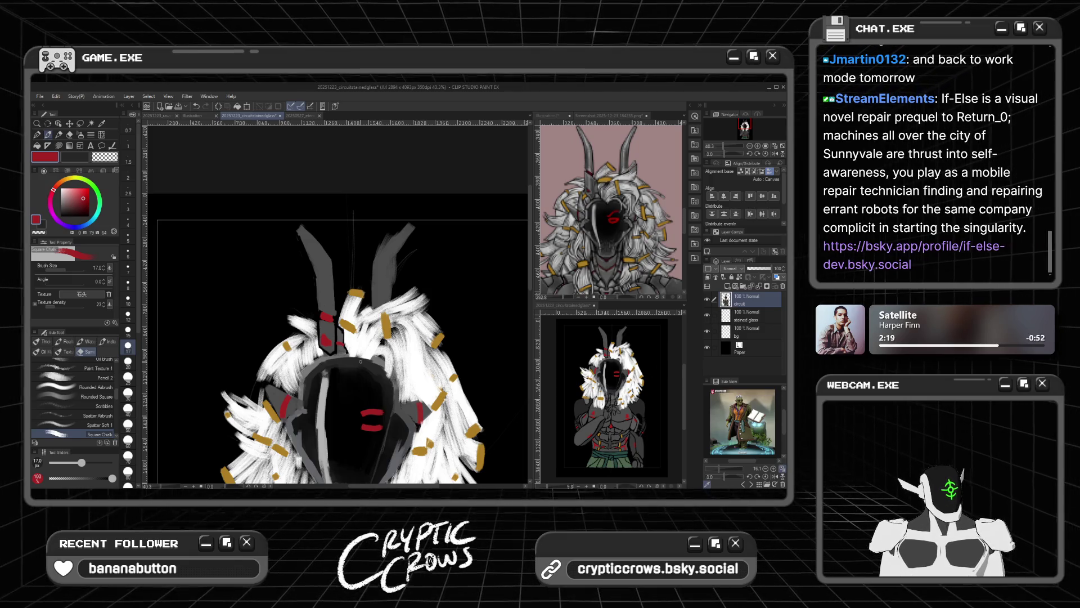
alt+click(325, 324)
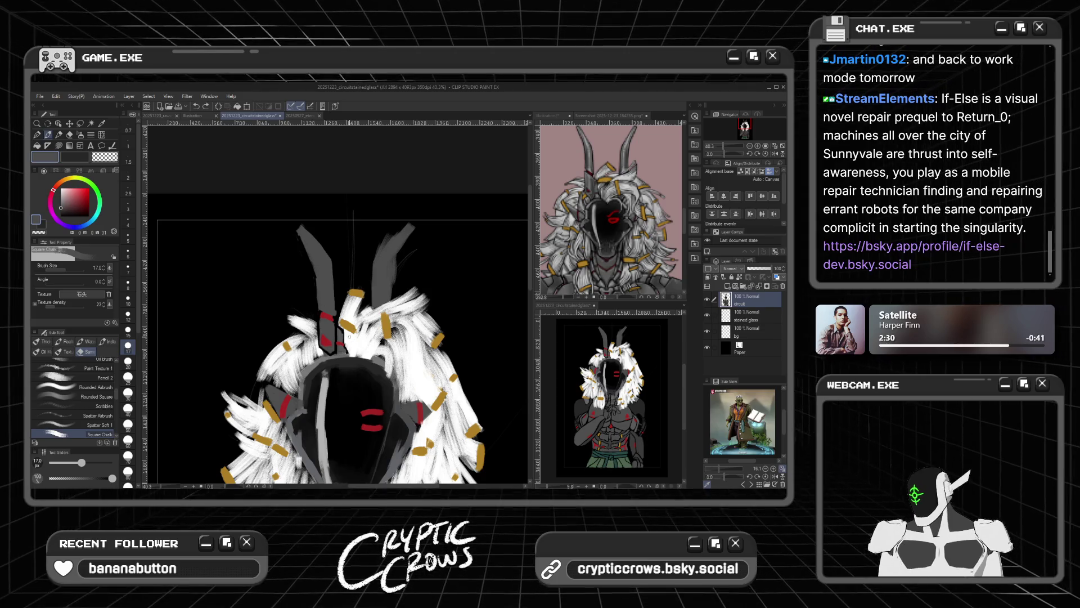
scroll(349, 336, up, 5)
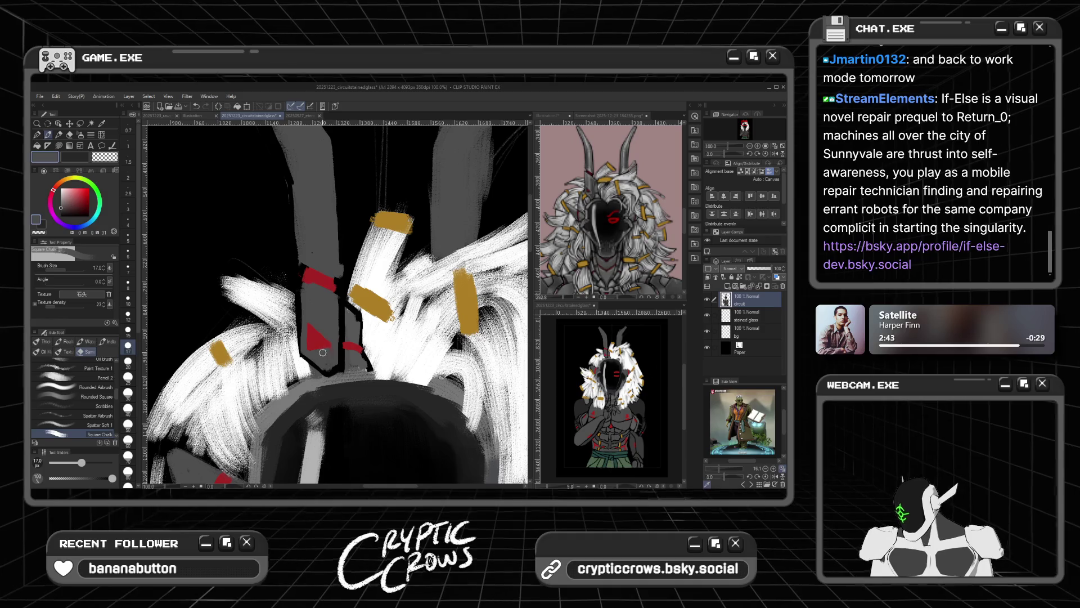
Step: Switch to black, set brush size 15, and paint over both ends of the red band
scroll(333, 360, up, 4)
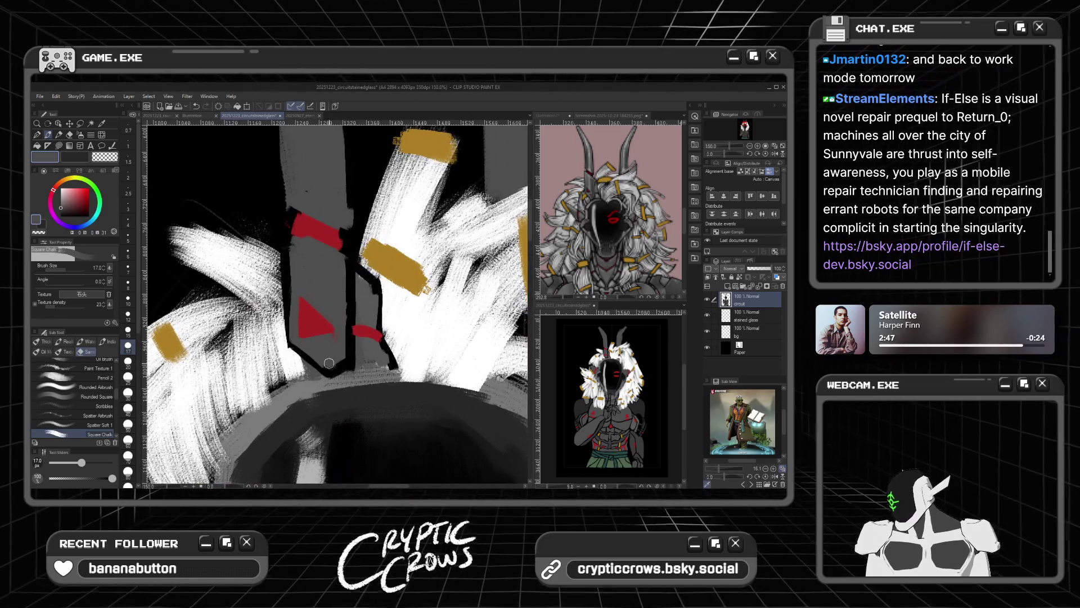
key(x)
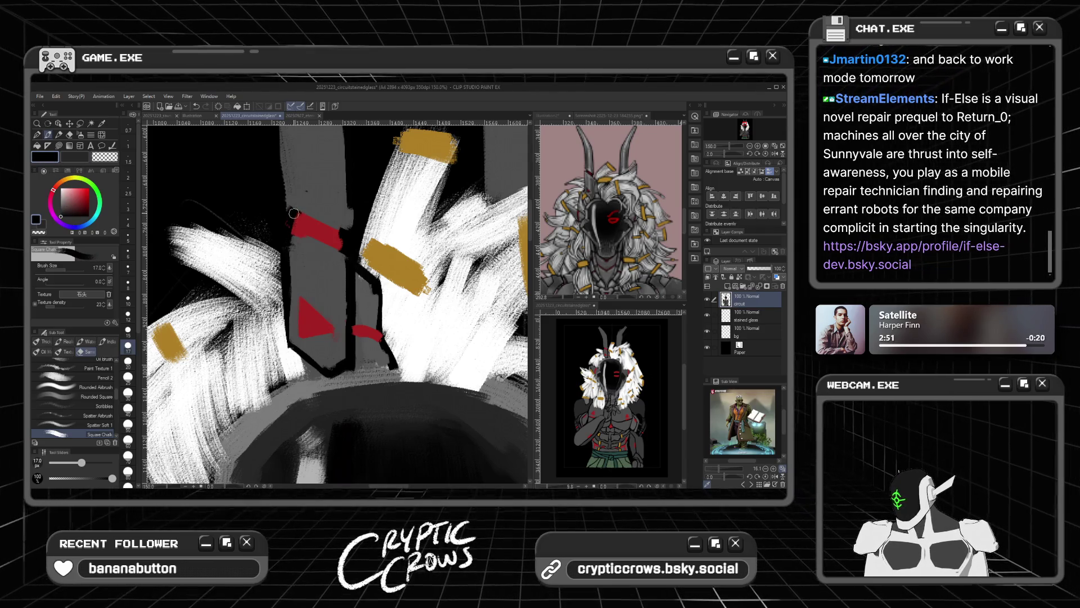
mouse_move(293, 213)
mouse_down()
mouse_move(293, 231)
mouse_move(300, 222)
mouse_up()
key(ctrl+z)
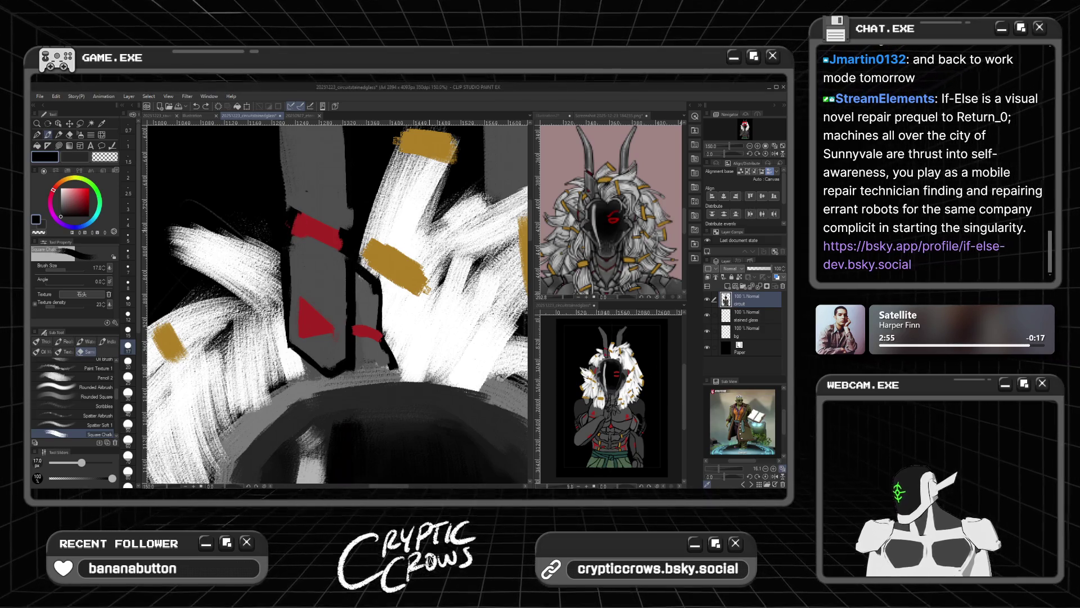
click(128, 331)
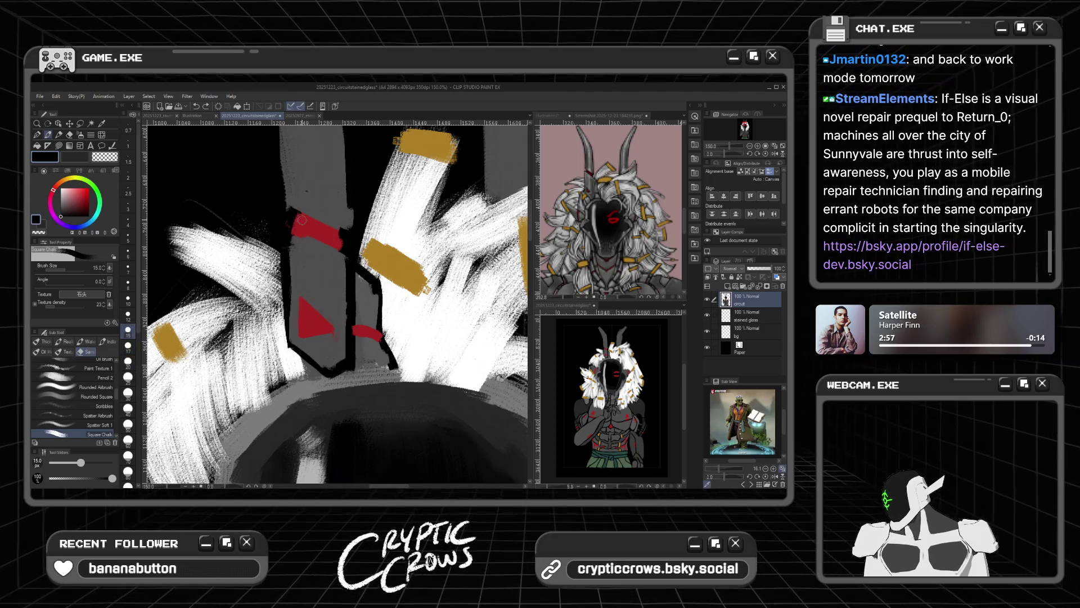
drag(295, 210, 294, 239)
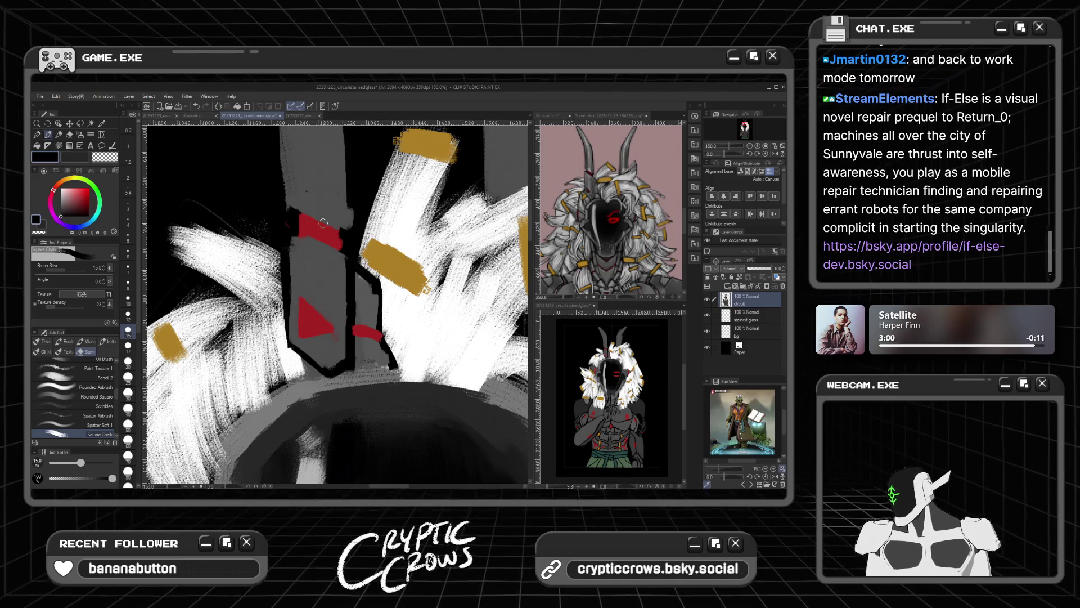
drag(340, 231, 342, 243)
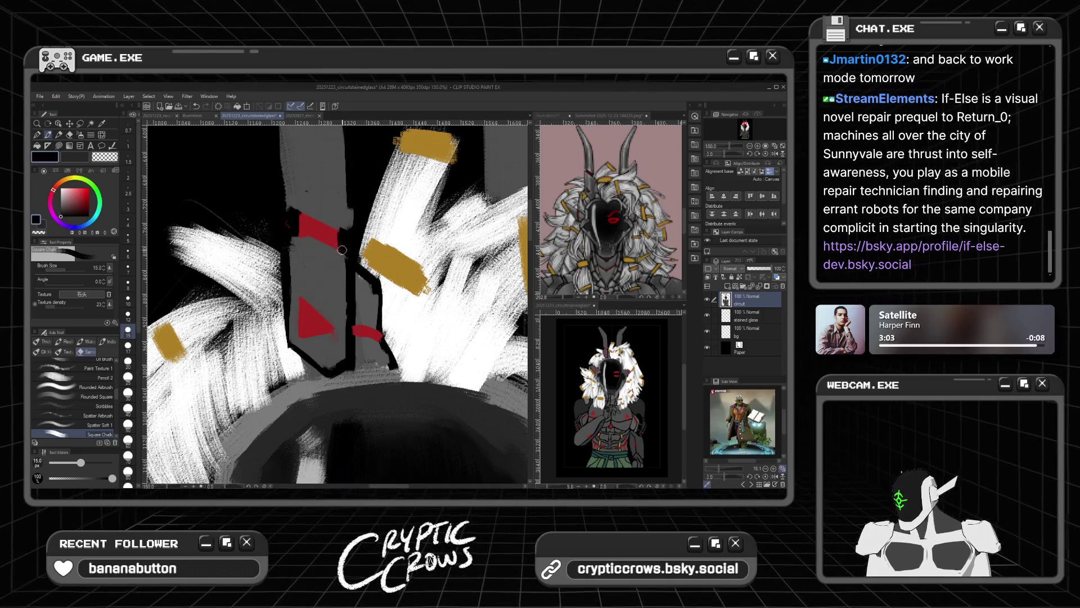
scroll(342, 247, up, 1)
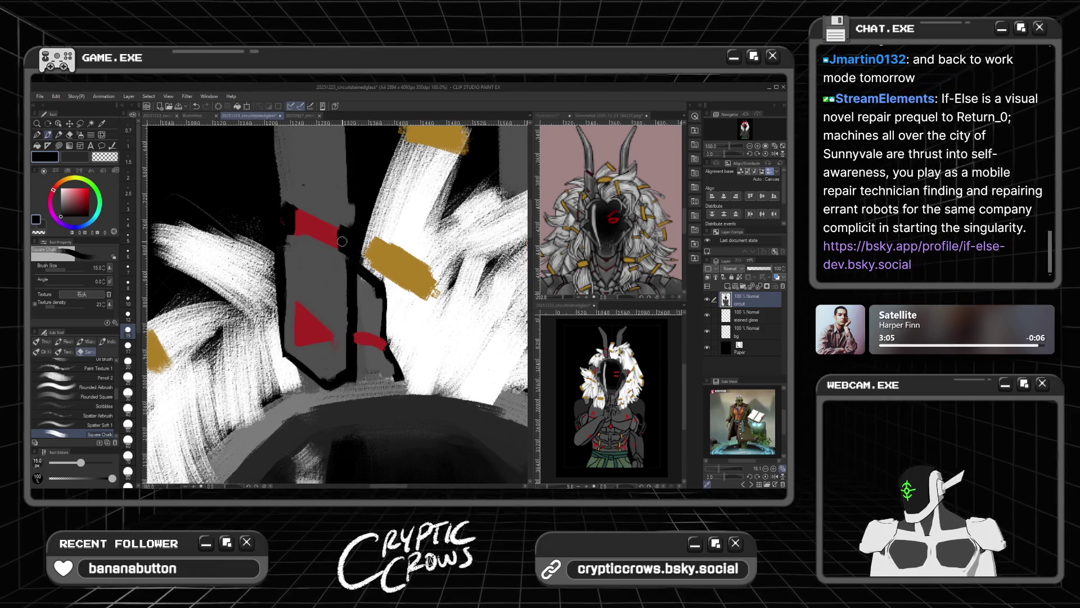
scroll(342, 245, down, 2)
scroll(348, 214, down, 2)
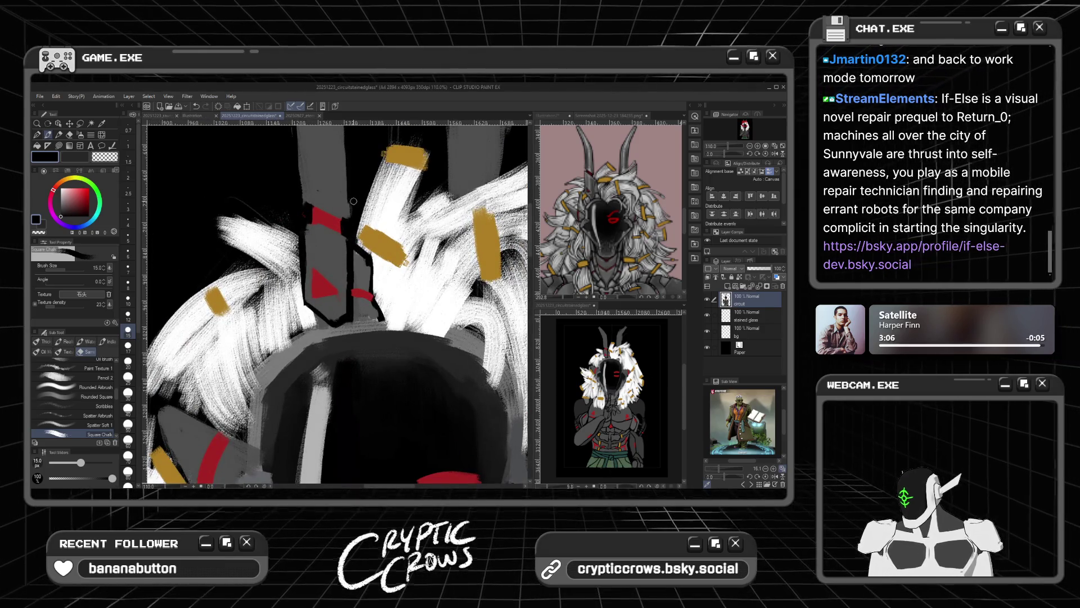
scroll(354, 203, down, 2)
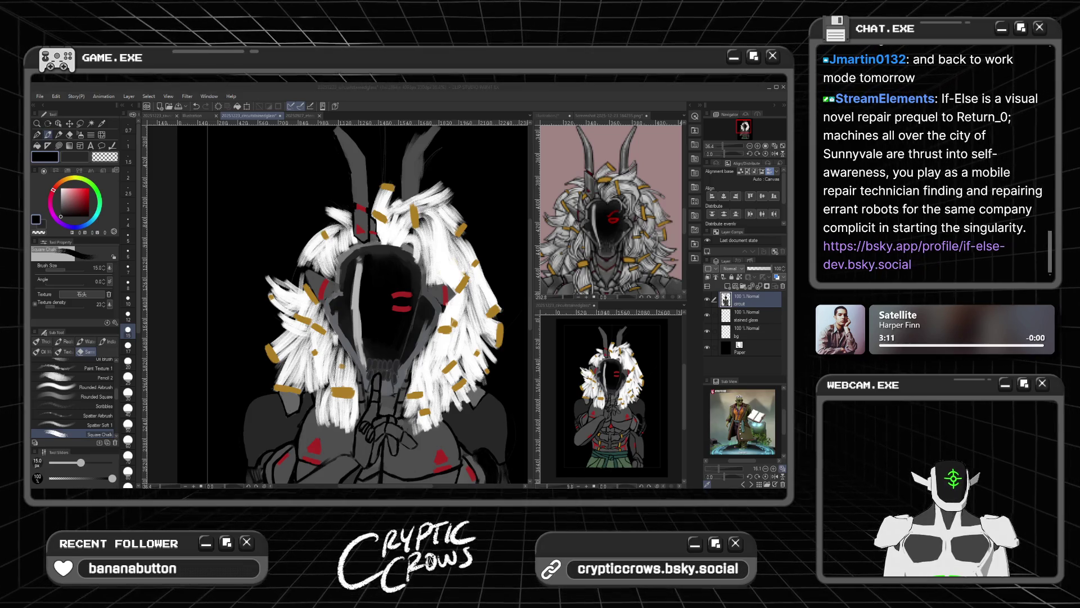
scroll(450, 242, down, 2)
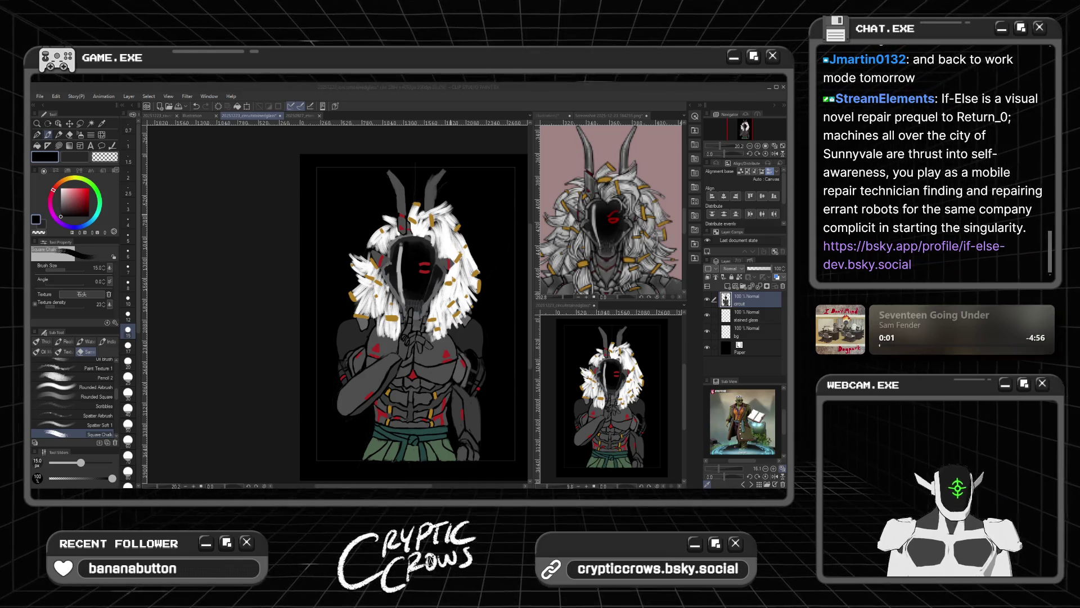
scroll(380, 304, up, 2)
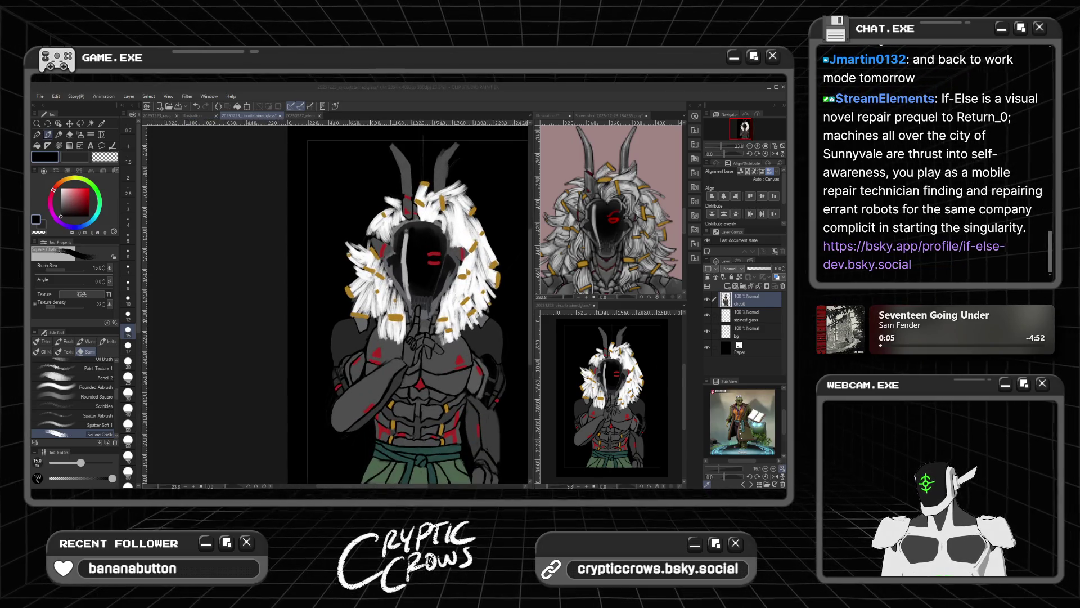
scroll(394, 304, down, 1)
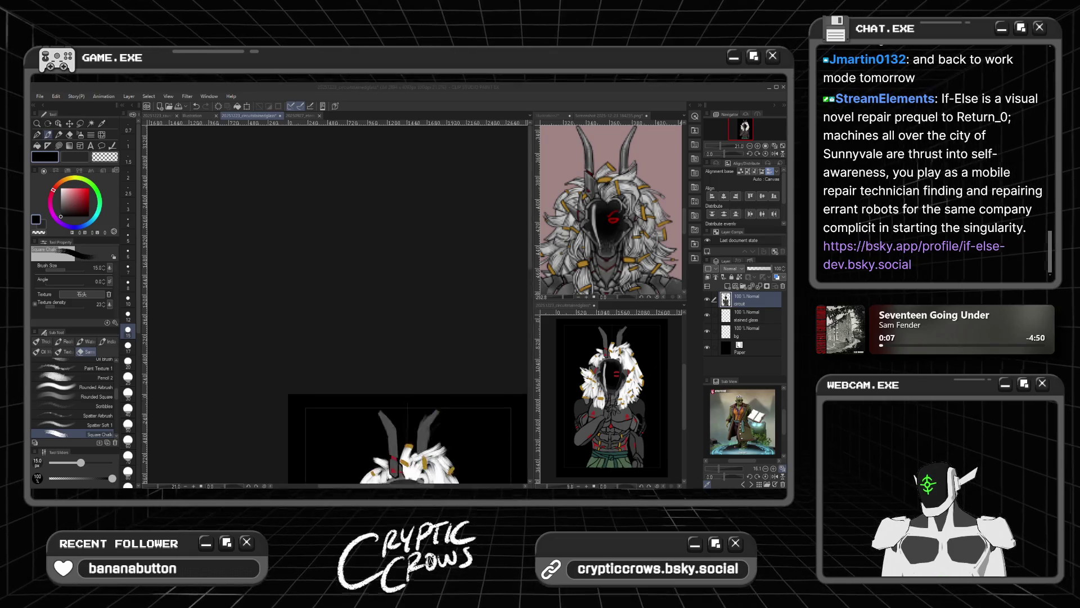
scroll(465, 261, up, 3)
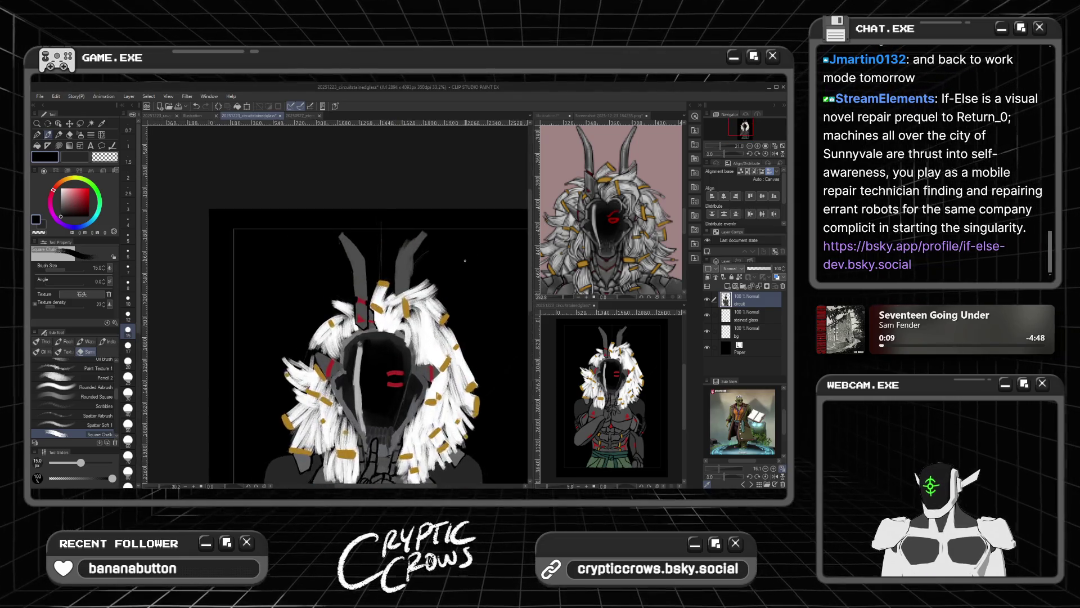
scroll(465, 260, up, 2)
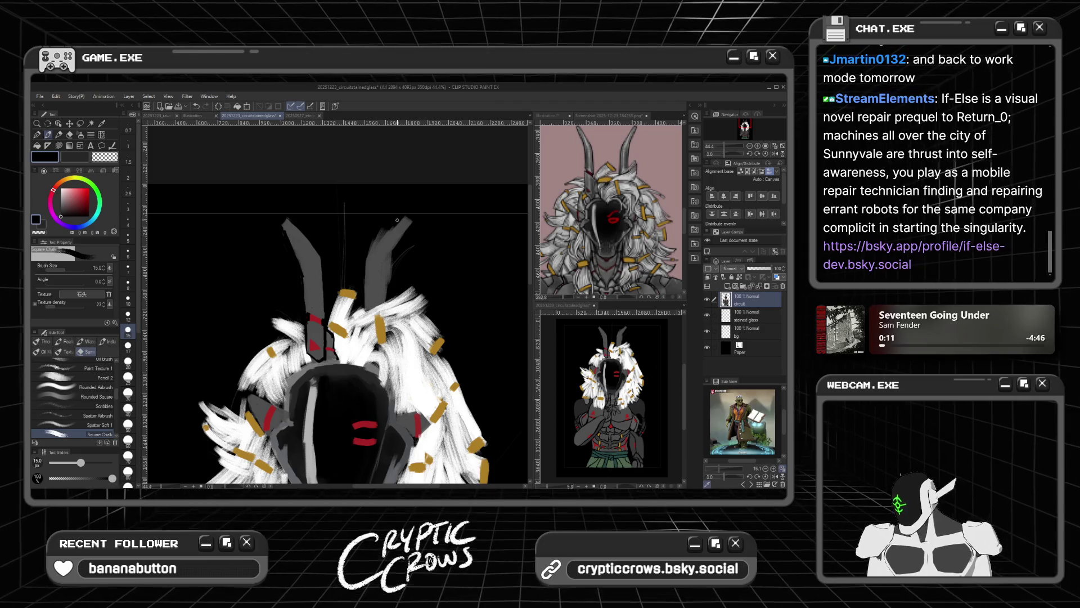
alt+click(378, 238)
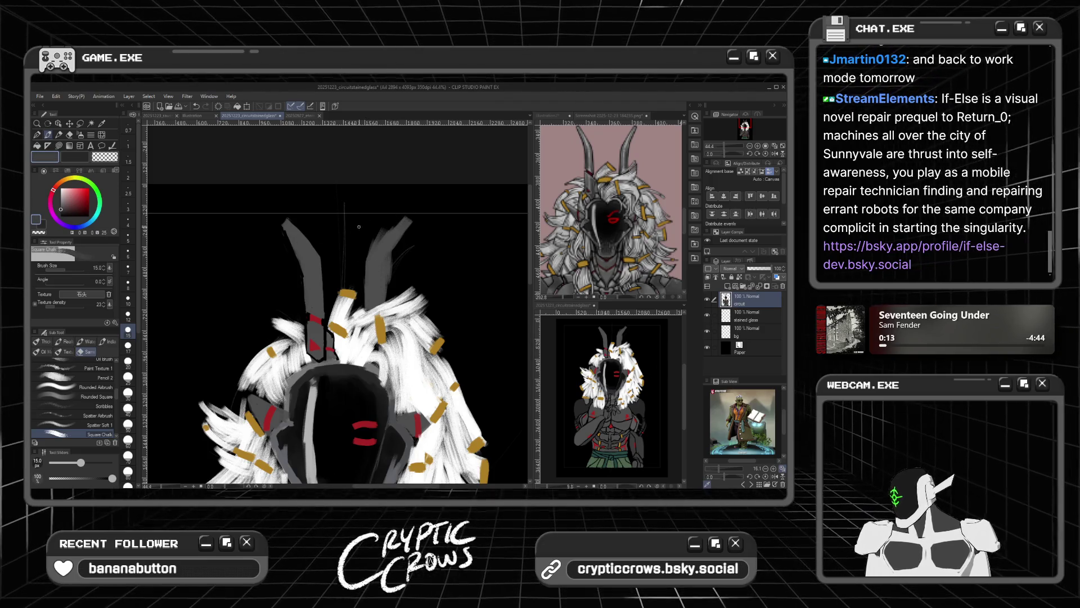
alt+click(394, 226)
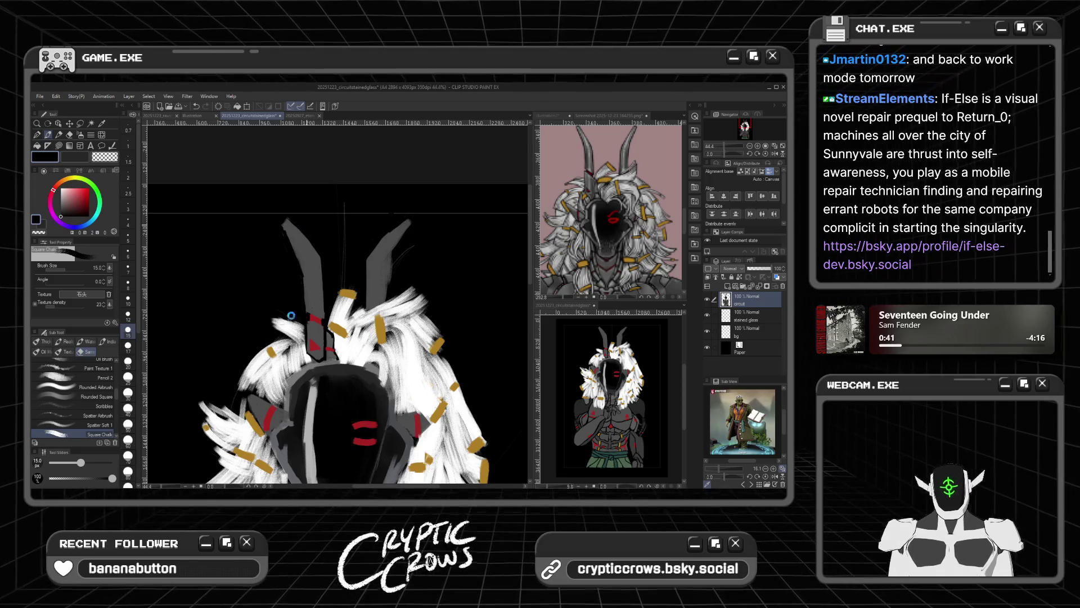
scroll(296, 311, down, 3)
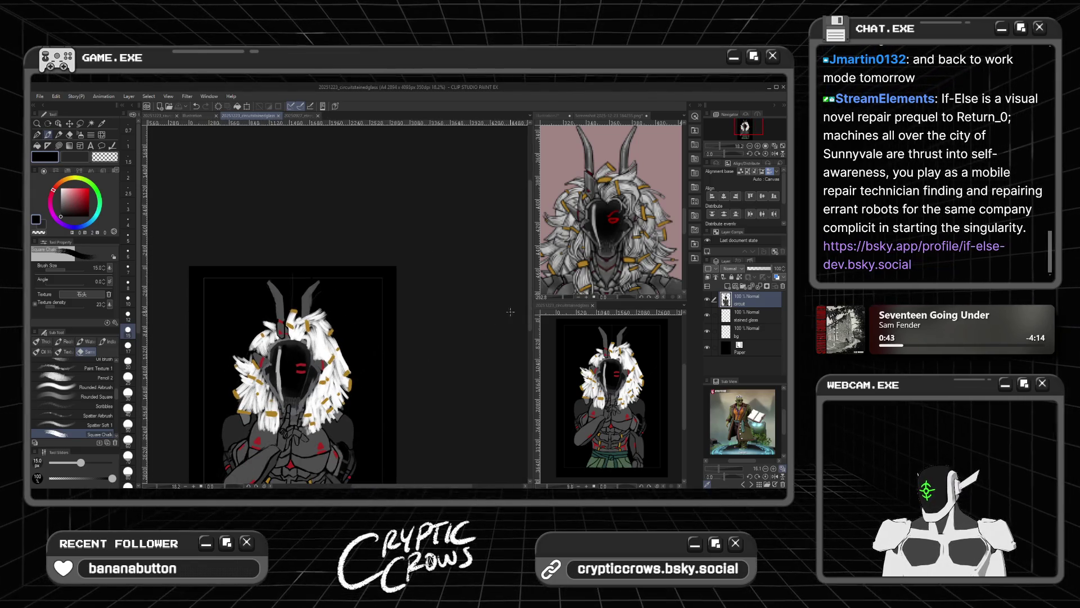
drag(372, 444, 361, 330)
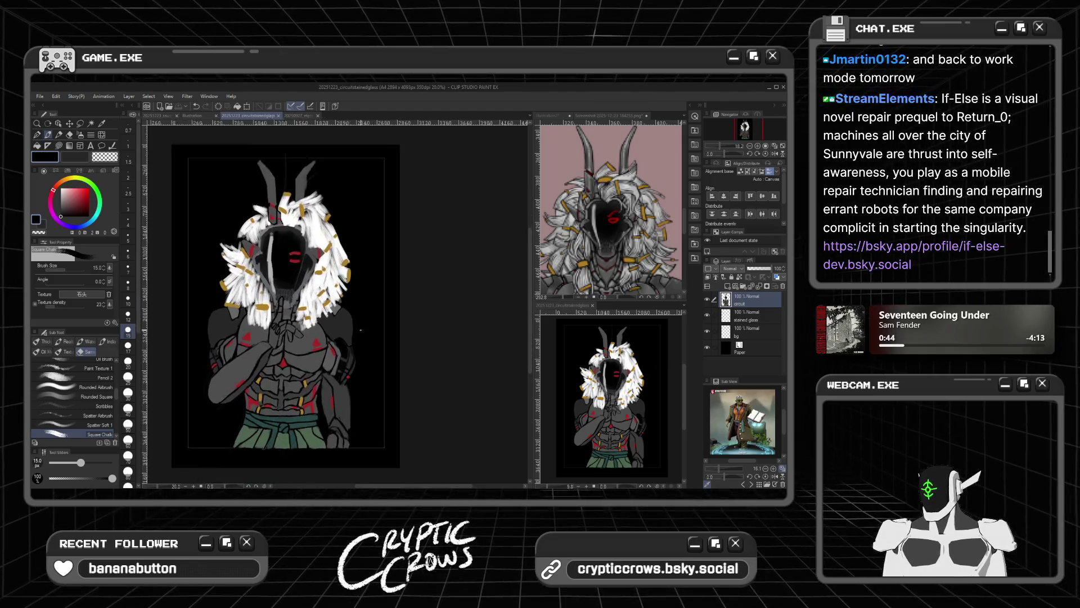
scroll(361, 330, up, 6)
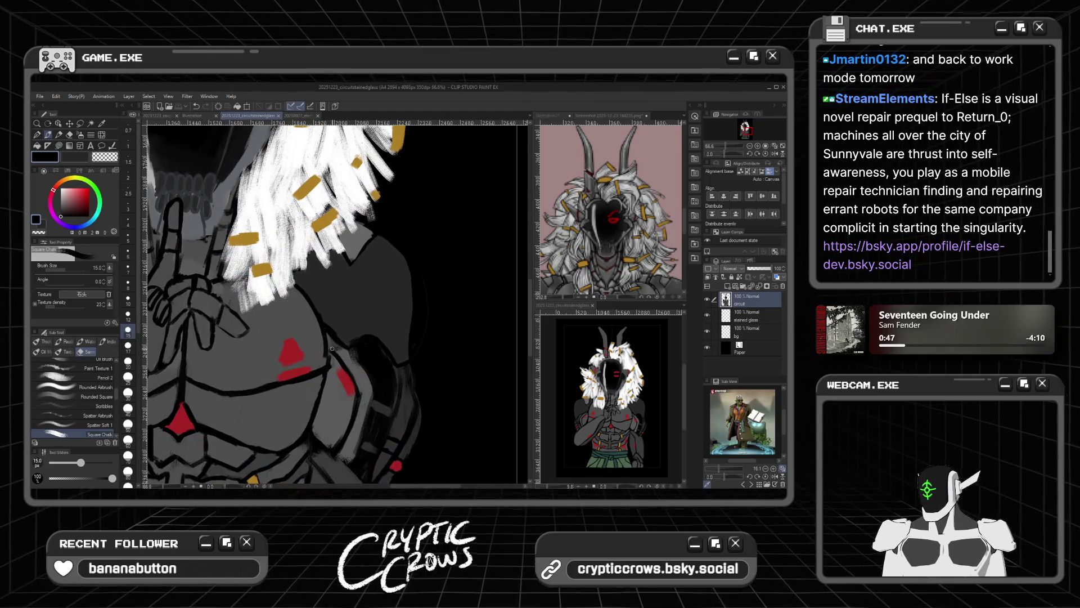
scroll(332, 348, down, 7)
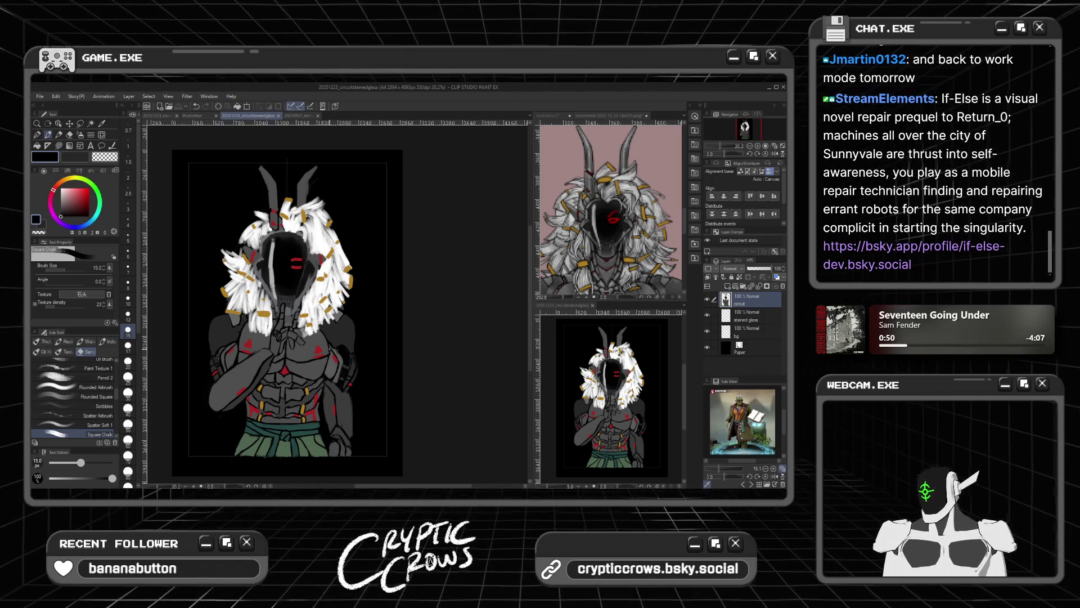
Step: Eyedrop the red from the mask's red marking to make it the drawing colour
scroll(272, 304, up, 4)
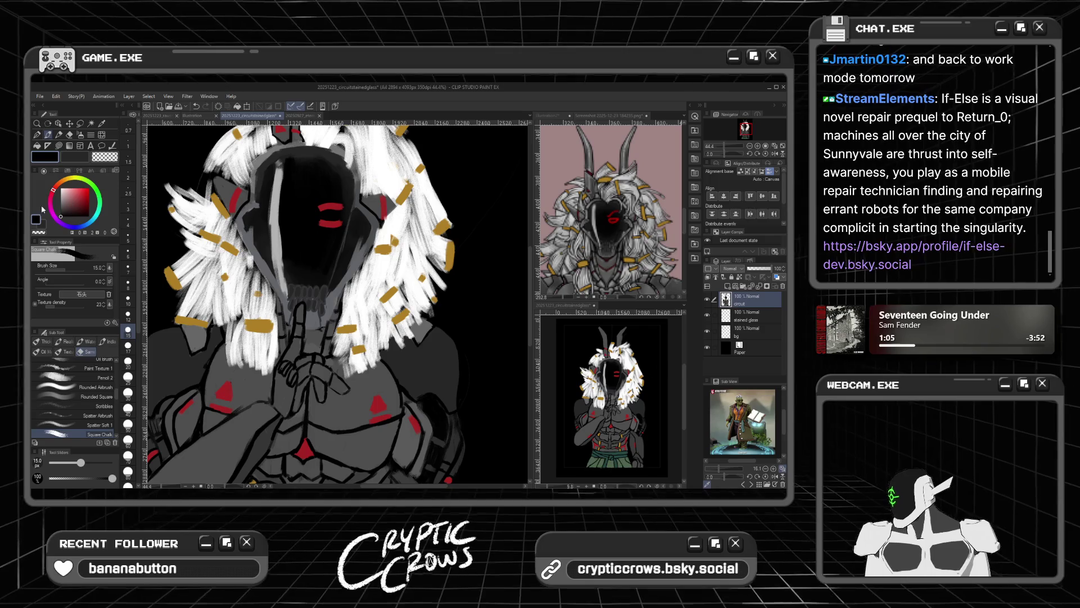
key(c)
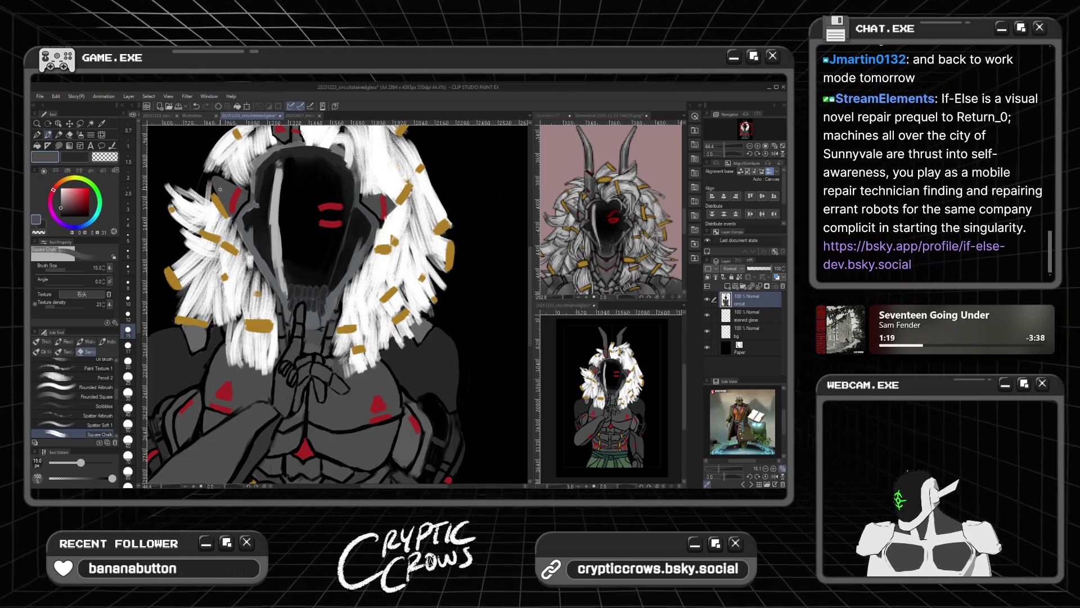
alt+click(233, 209)
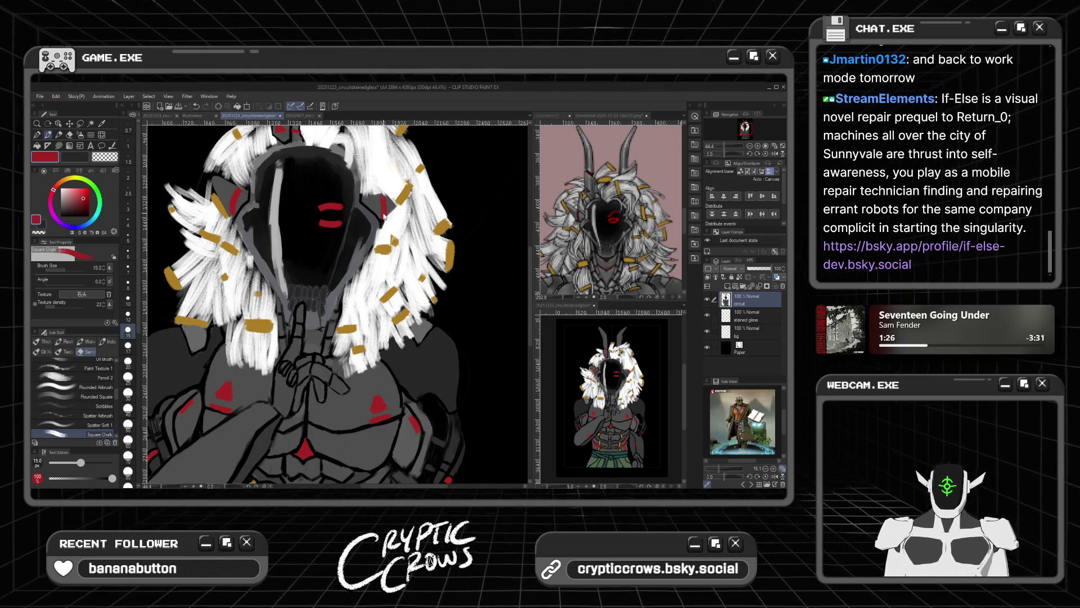
scroll(334, 304, down, 5)
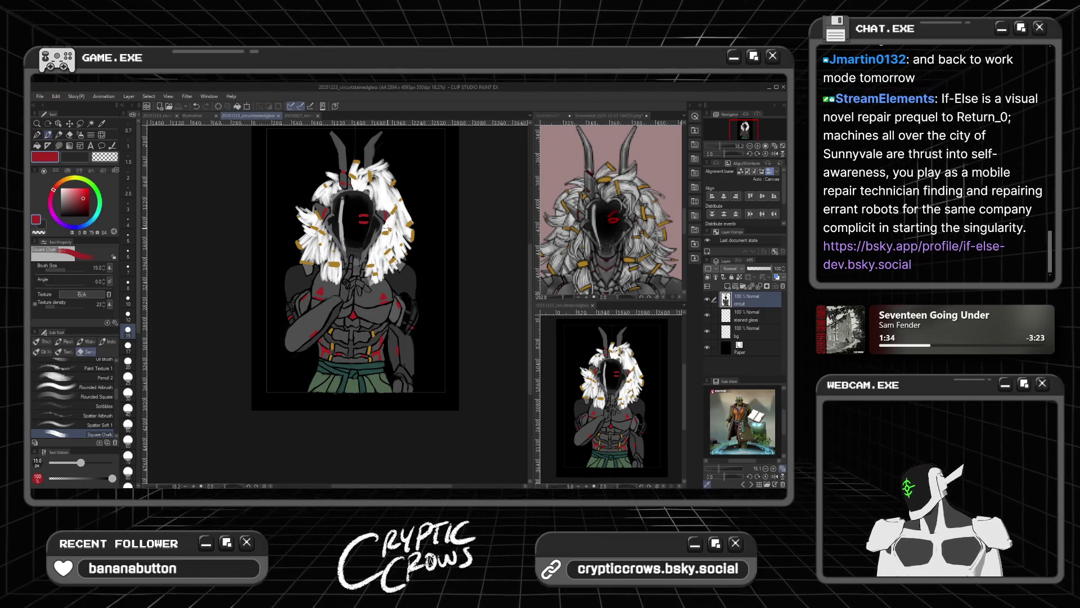
scroll(287, 332, down, 2)
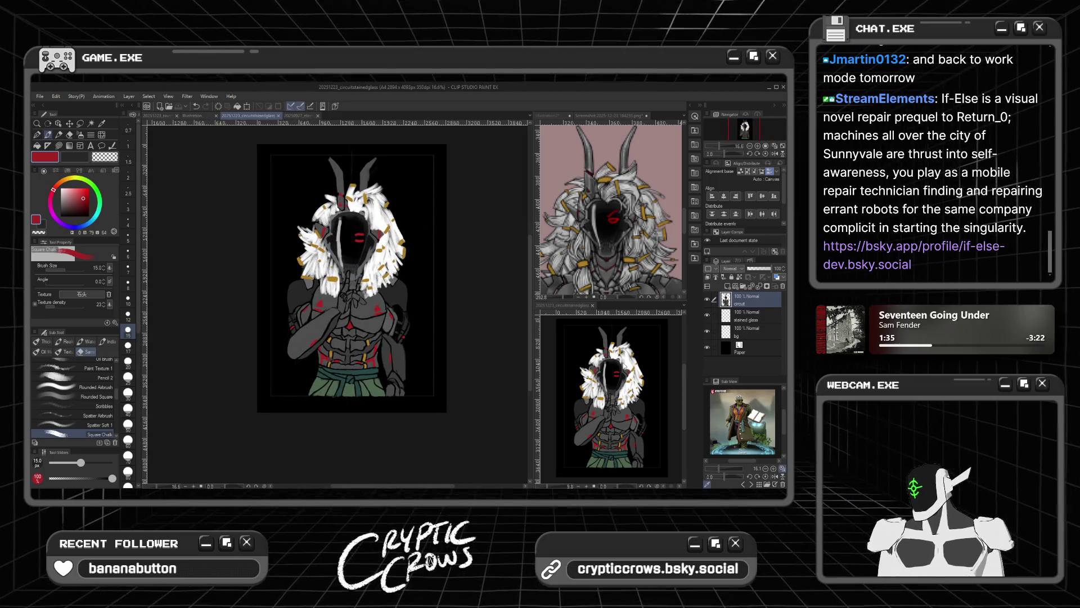
Step: Make the stained glass layer active, check the skull painting, and set brush size to 30
key(alt+bracketleft)
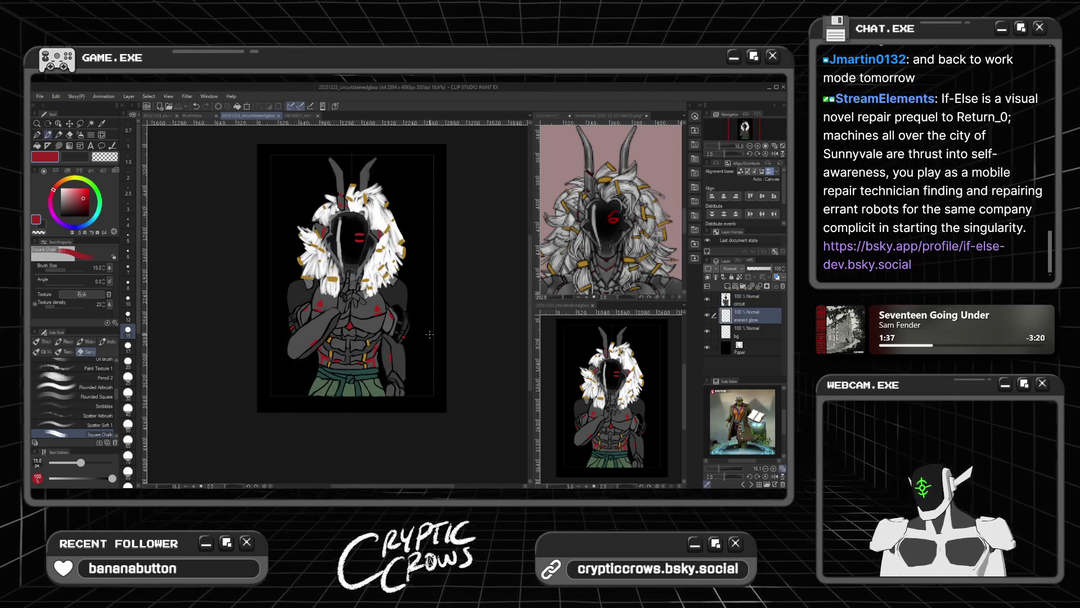
click(307, 117)
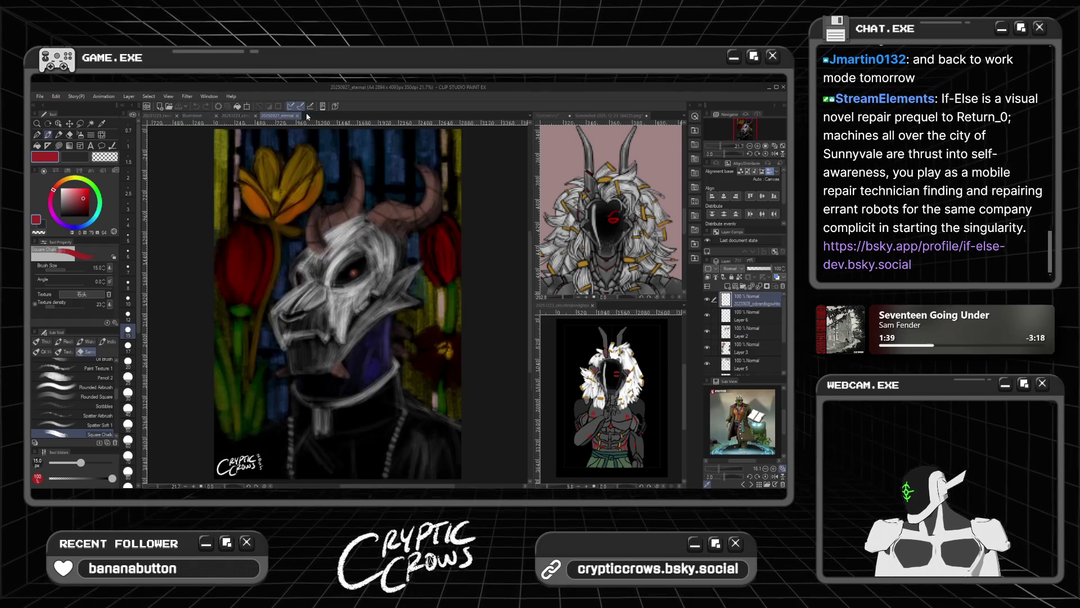
click(247, 115)
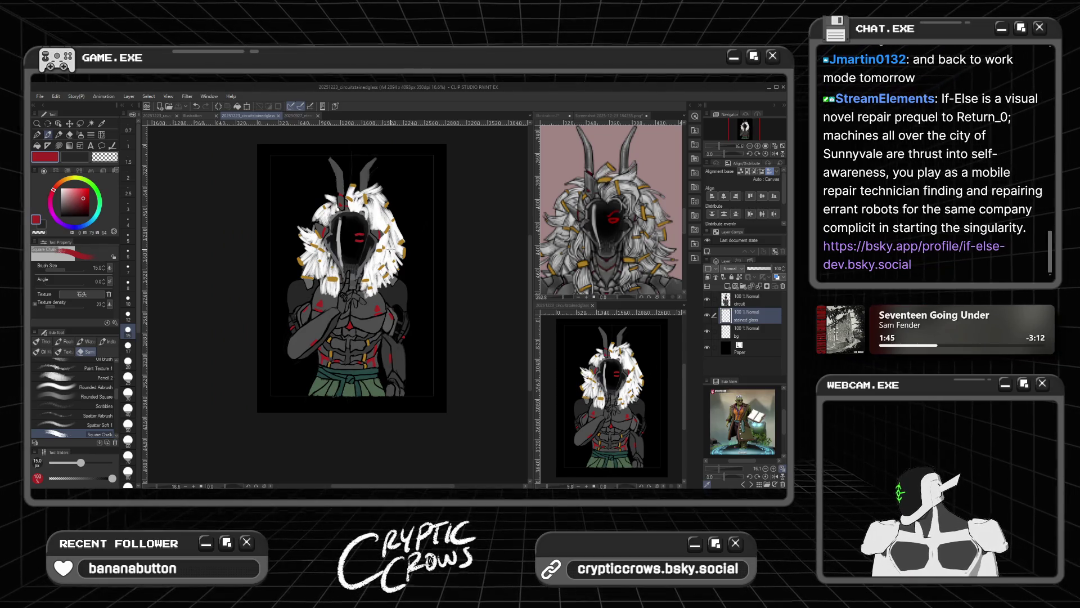
click(128, 392)
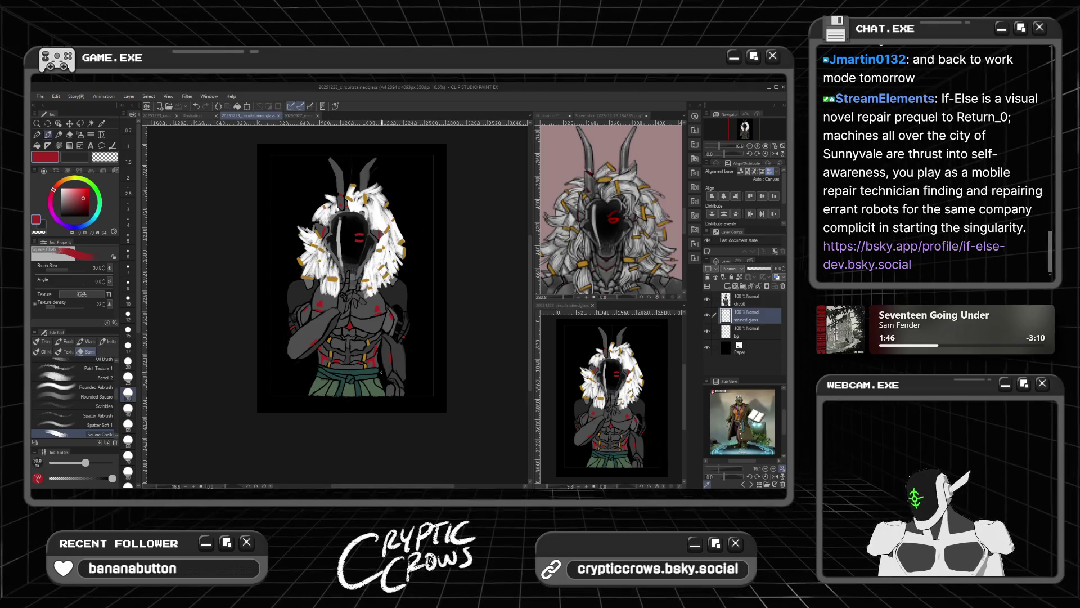
Step: Look through the other open reference images
click(616, 115)
click(549, 116)
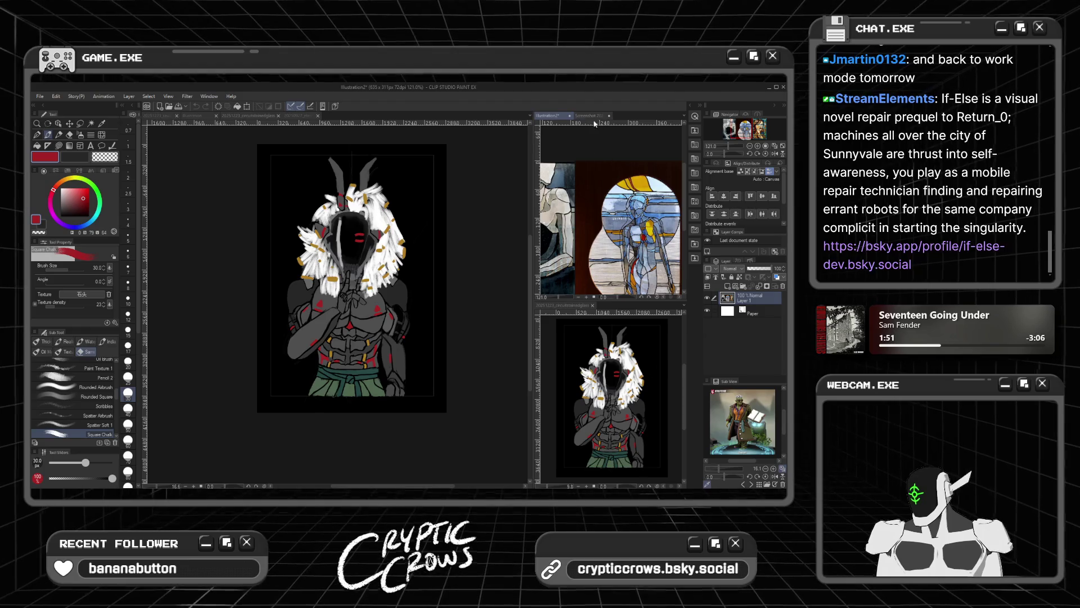
click(596, 115)
scroll(627, 216, down, 6)
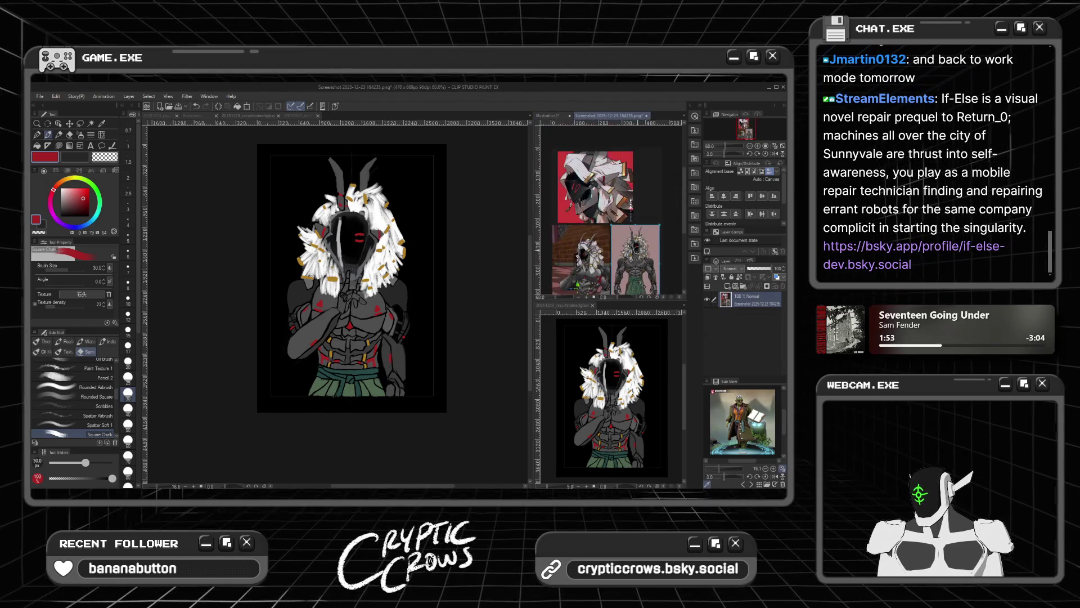
scroll(638, 250, up, 1)
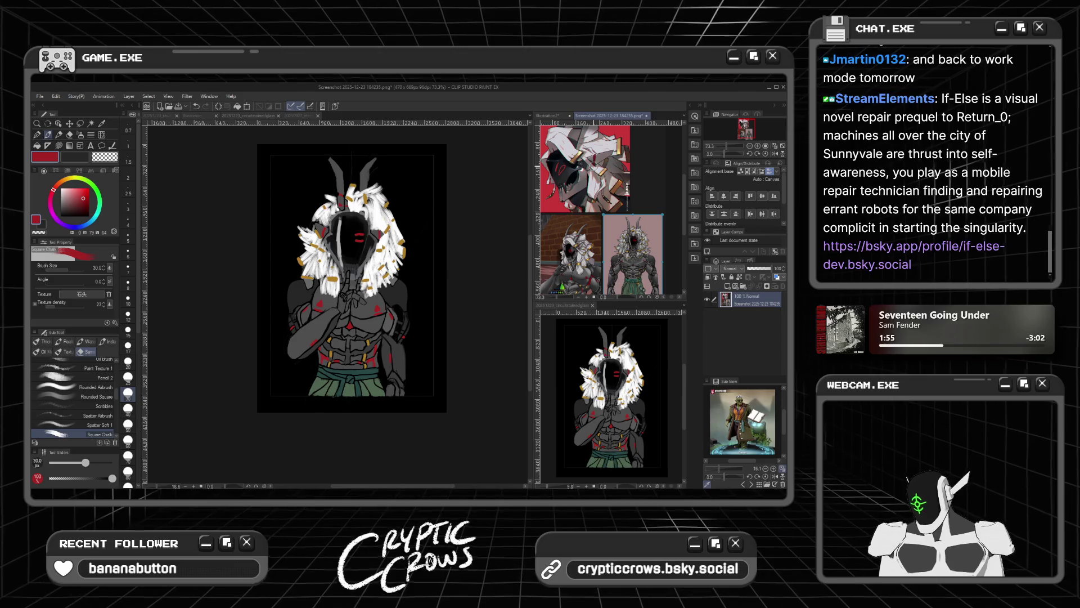
click(549, 115)
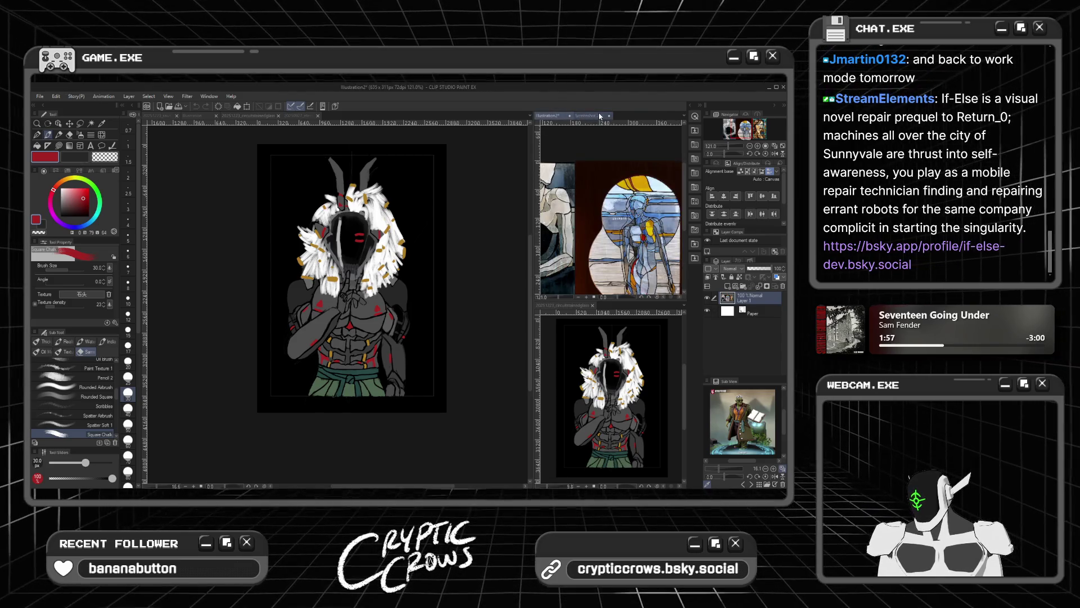
click(587, 115)
scroll(628, 220, down, 1)
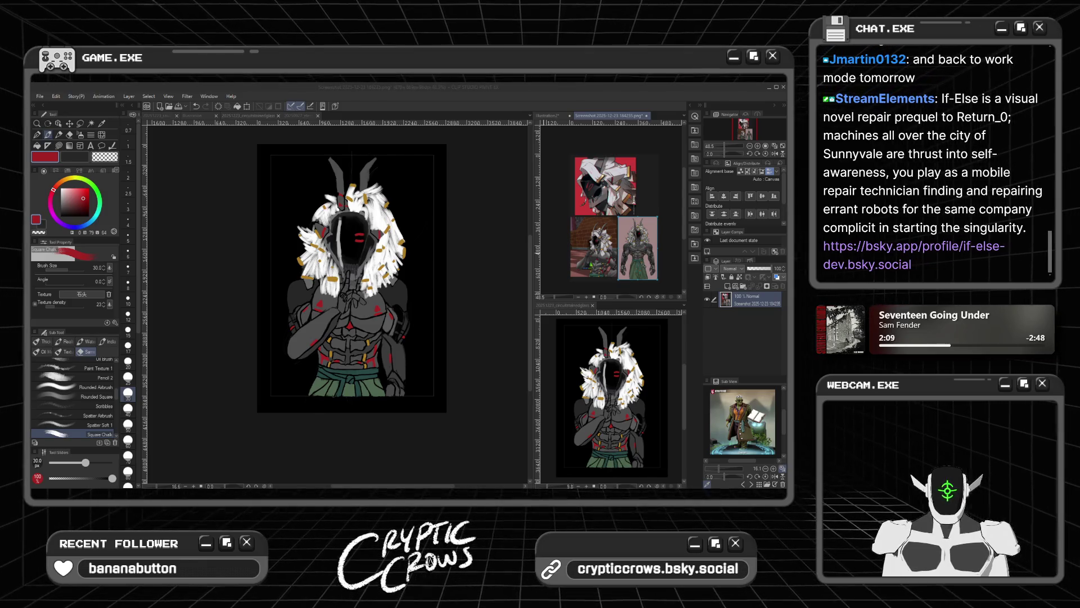
Step: Paste the lavender stained-glass image from the clipboard as a new document
click(58, 110)
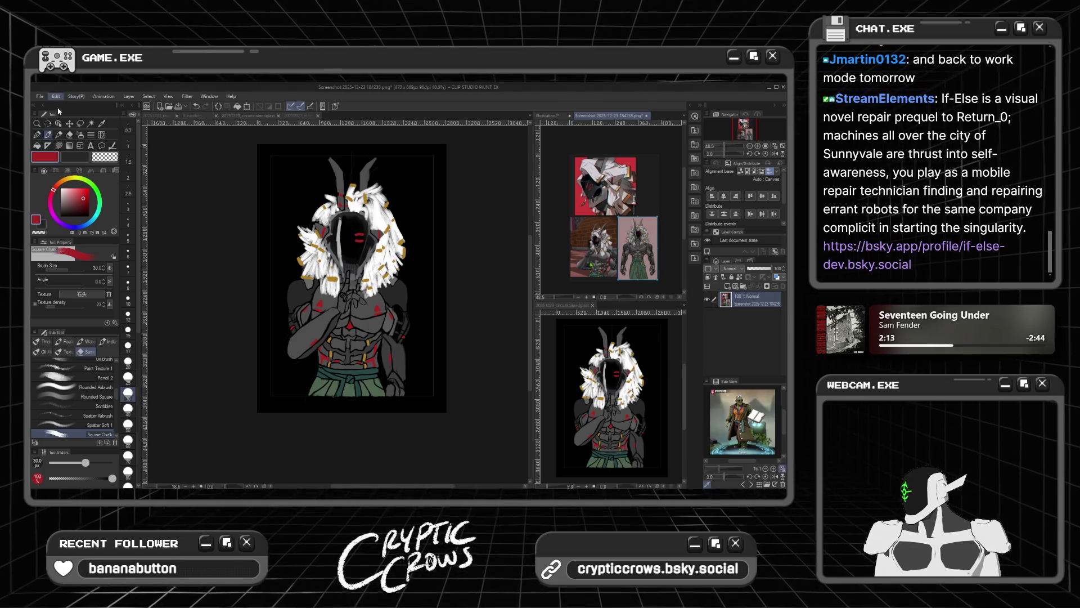
key(ctrl+shift+v)
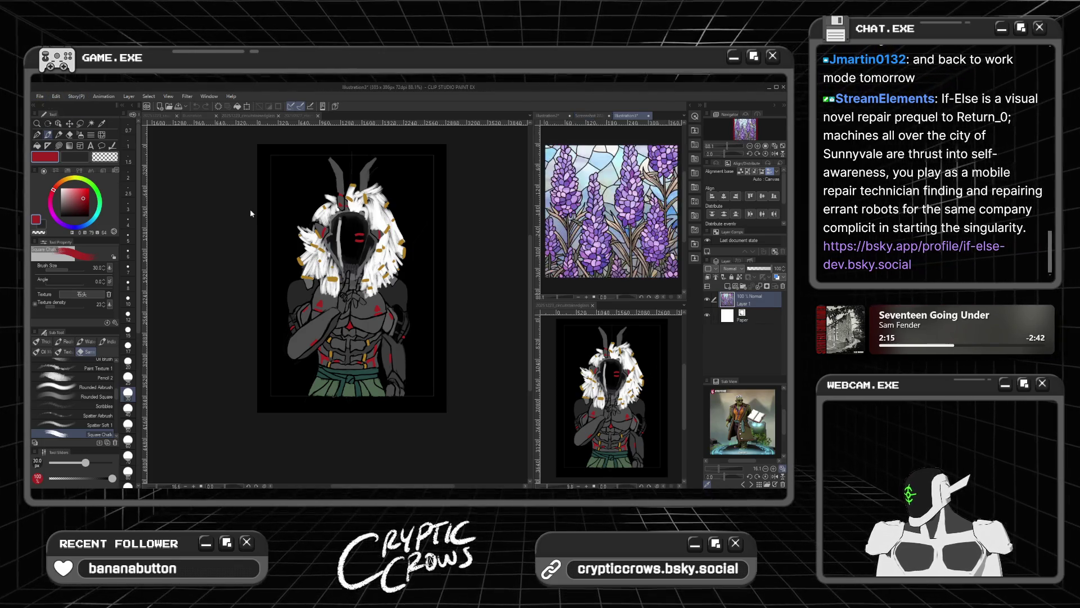
scroll(403, 296, up, 2)
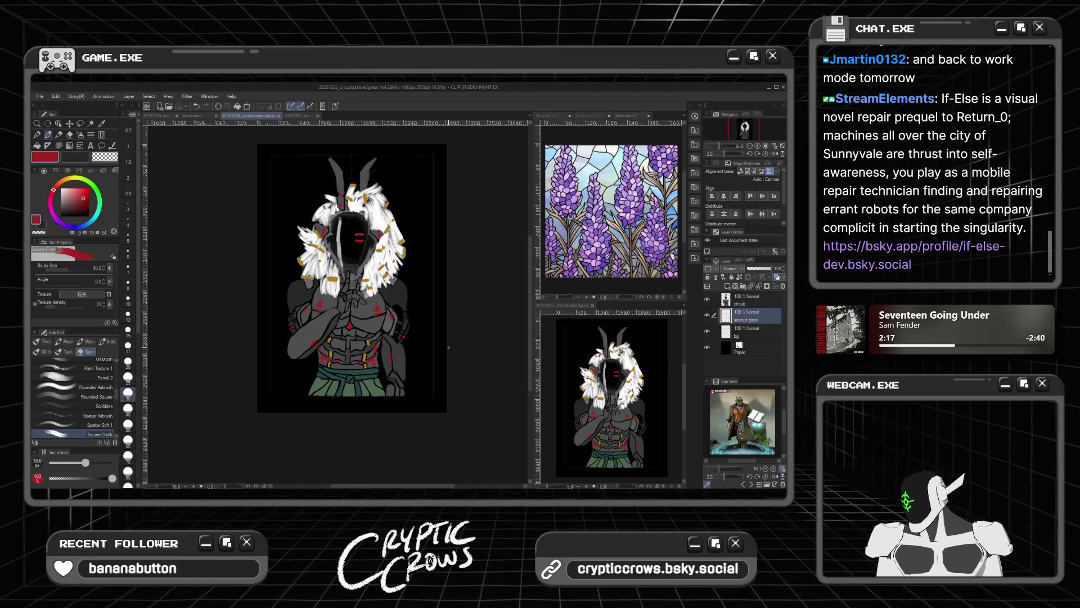
Step: Zoom in on the neck and switch to black with brush size 15
scroll(427, 404, down, 1)
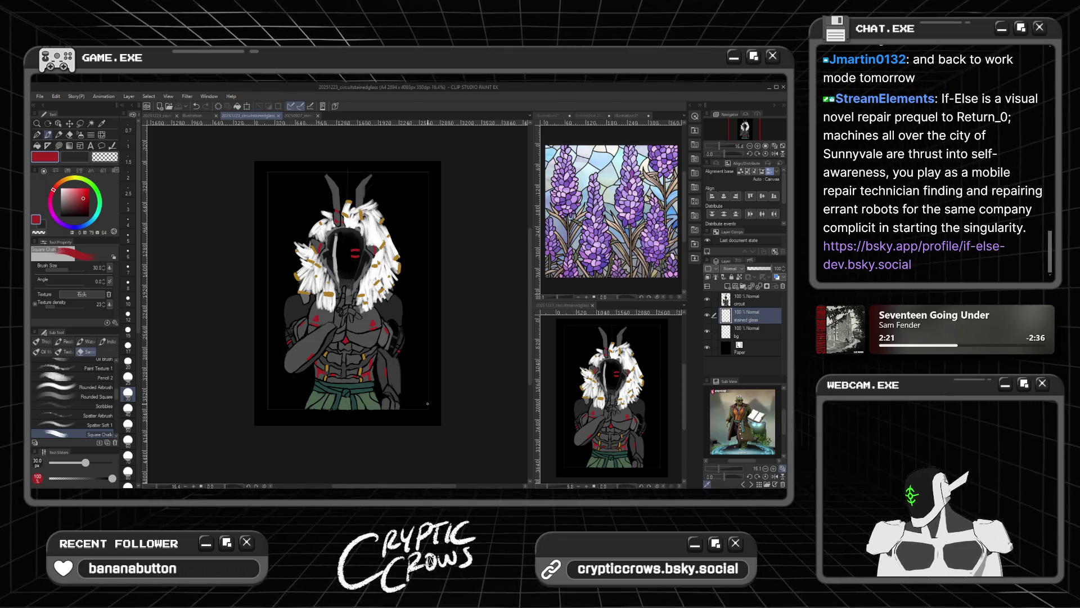
scroll(427, 403, up, 3)
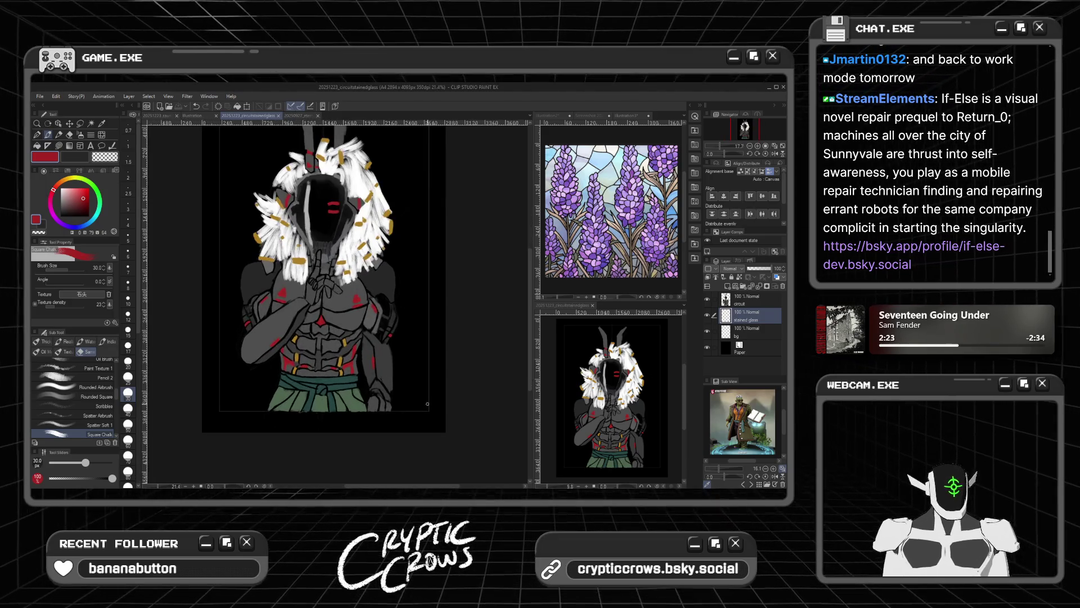
scroll(318, 291, up, 5)
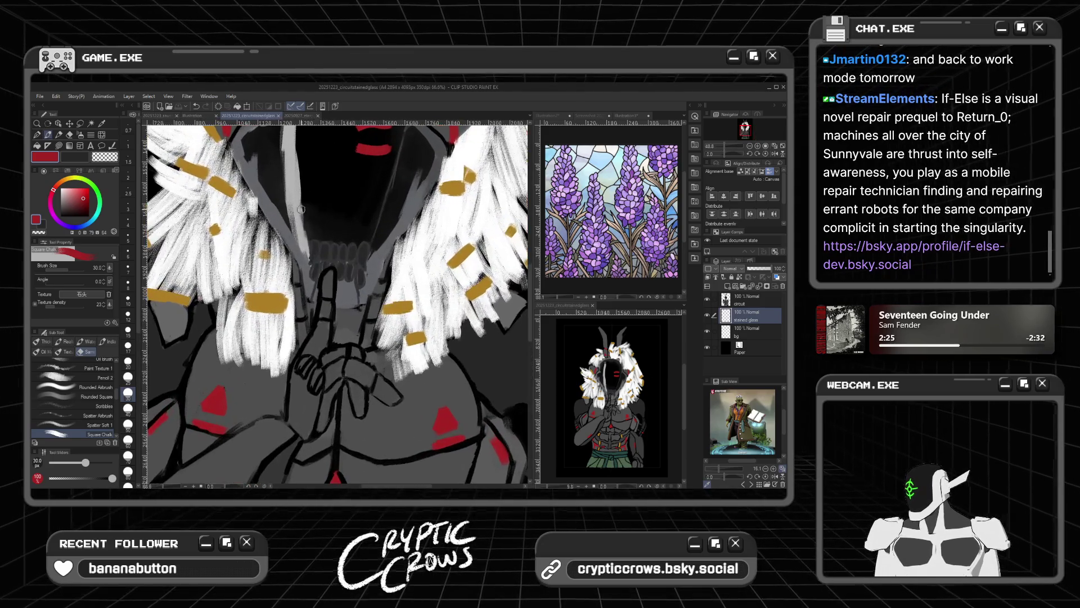
click(75, 157)
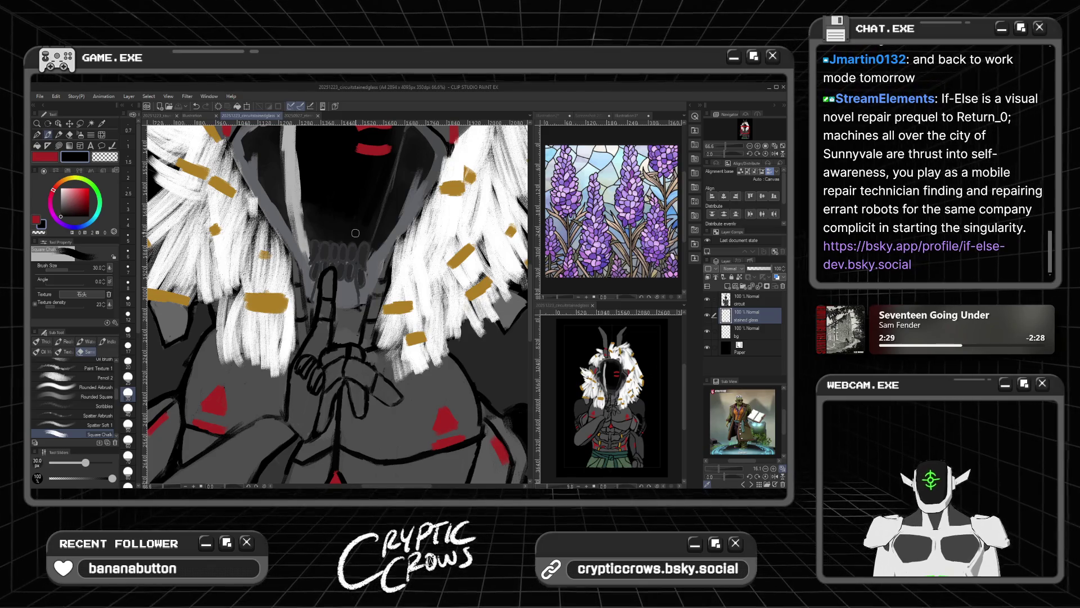
key(bracketleft)
key(bracketleft)
key(bracketleft)
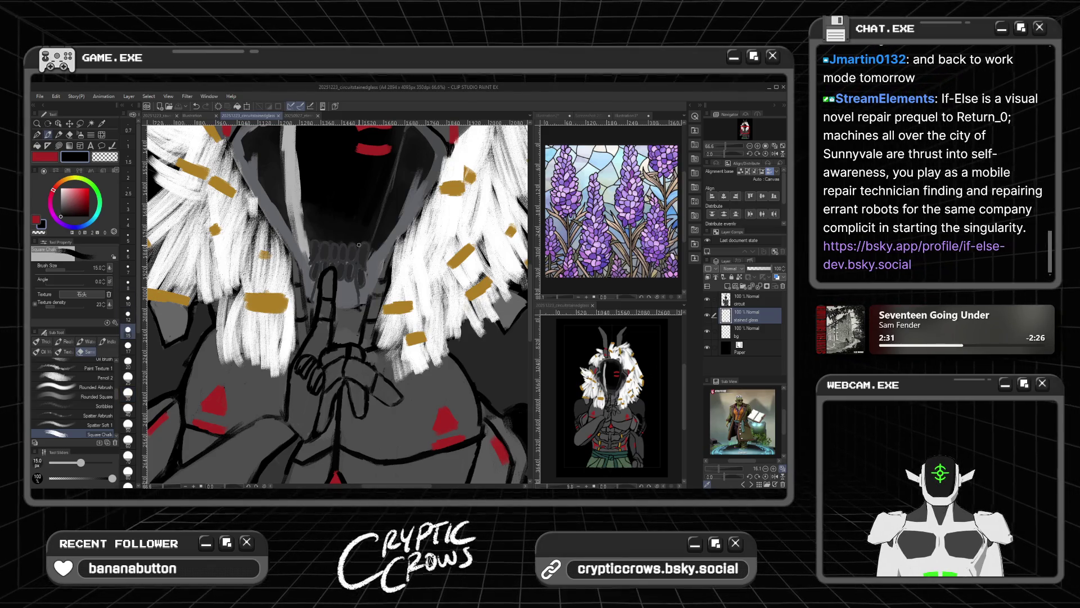
Step: On the circuit layer, ink a short black line just below the mask
click(366, 254)
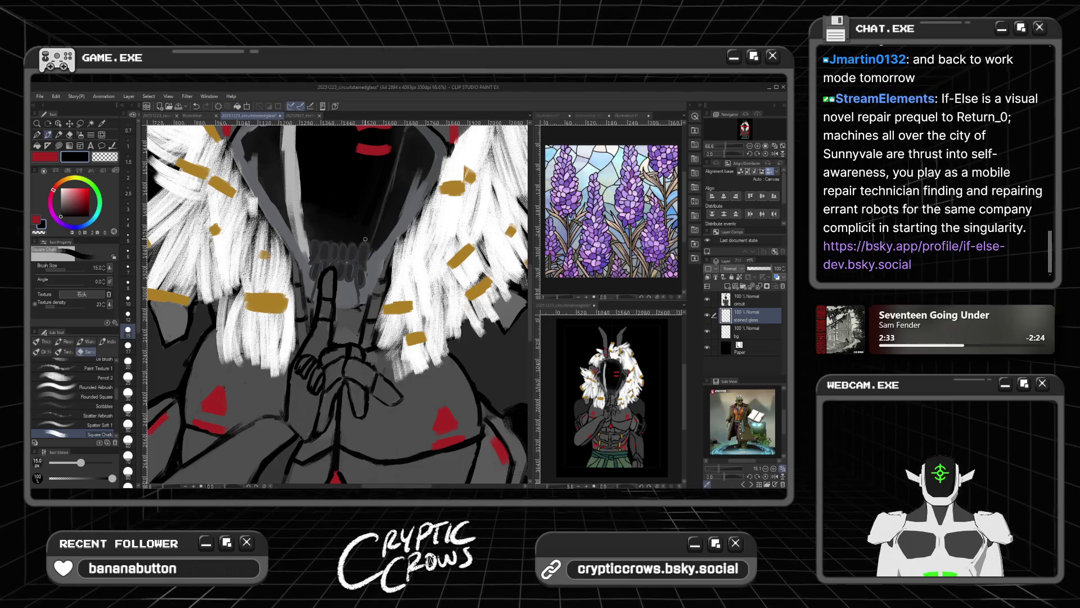
click(730, 302)
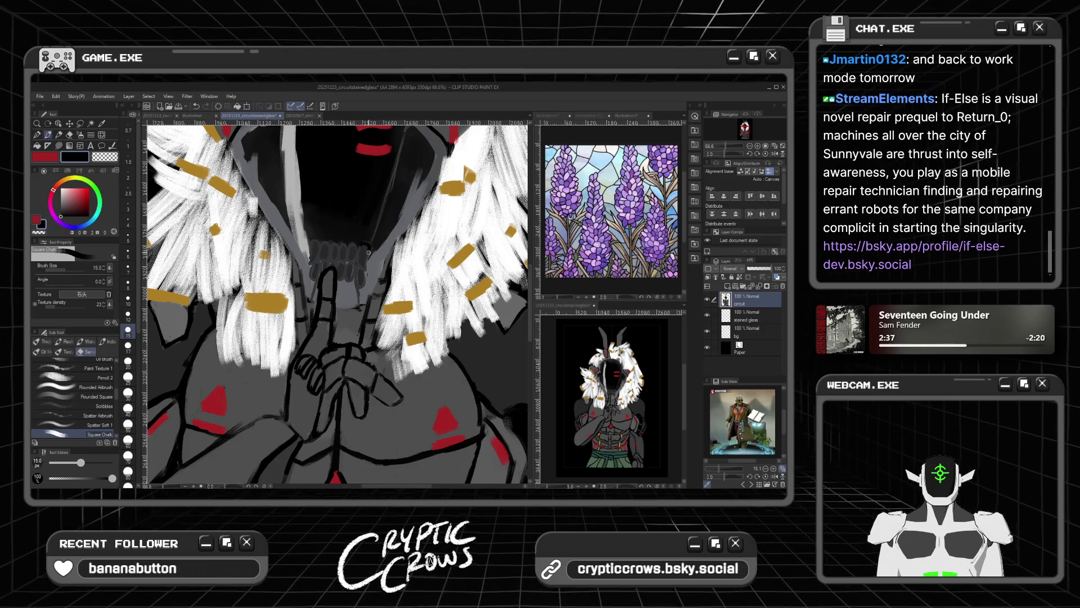
drag(366, 266, 362, 248)
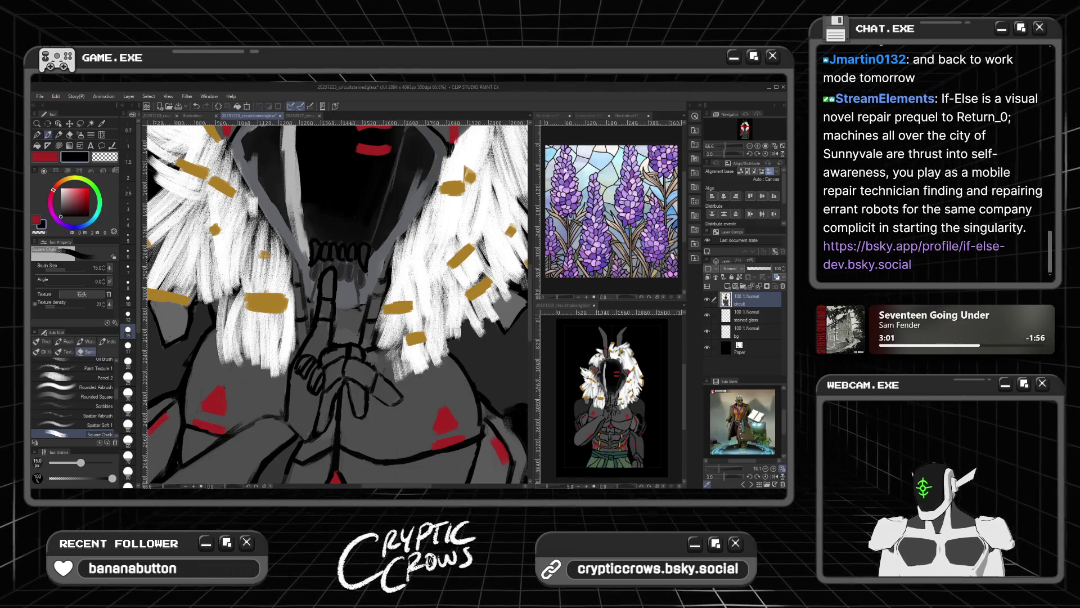
key(ctrl+minus)
key(ctrl+minus)
scroll(375, 169, up, 3)
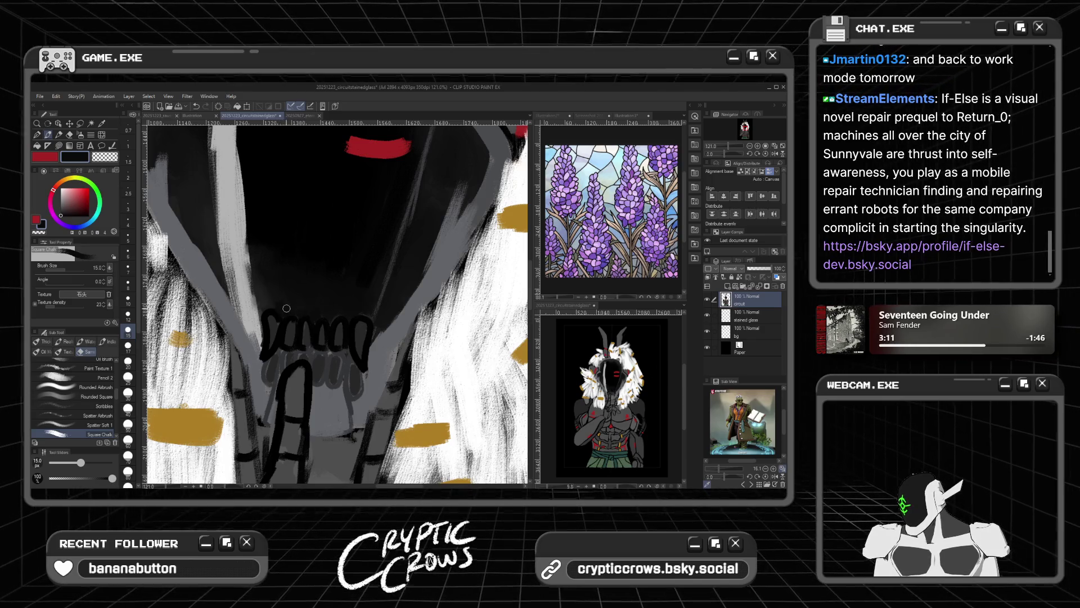
scroll(287, 260, down, 6)
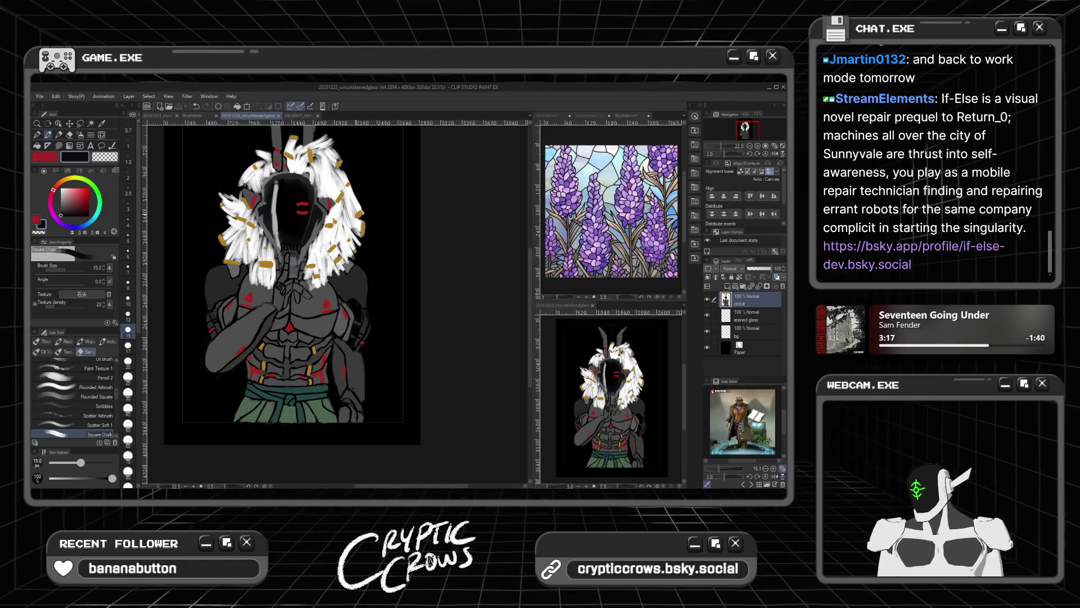
Step: Make the stained glass layer active
scroll(199, 153, up, 1)
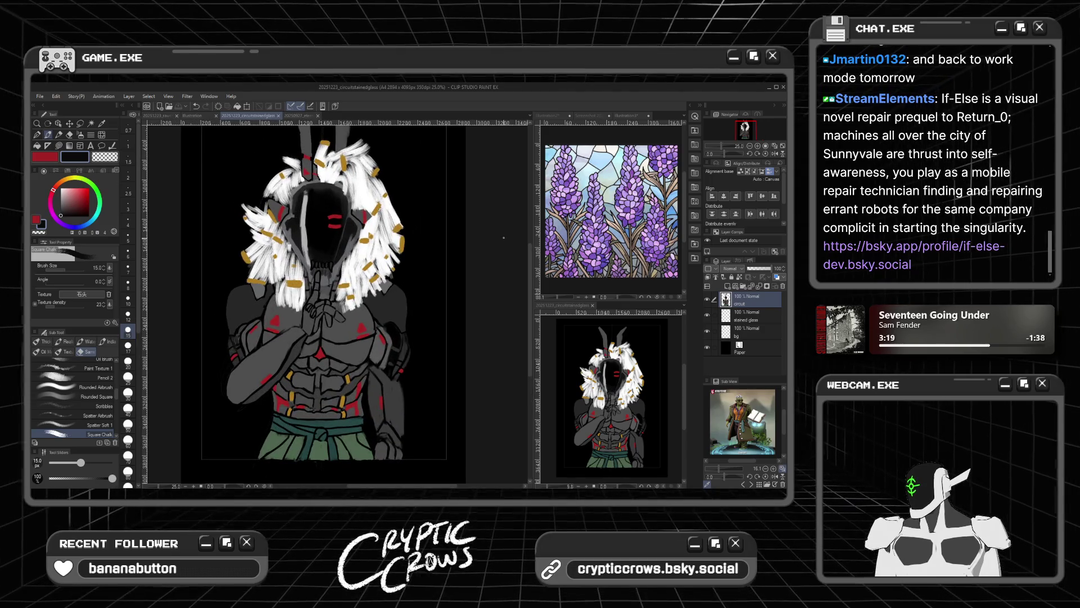
scroll(530, 281, up, 2)
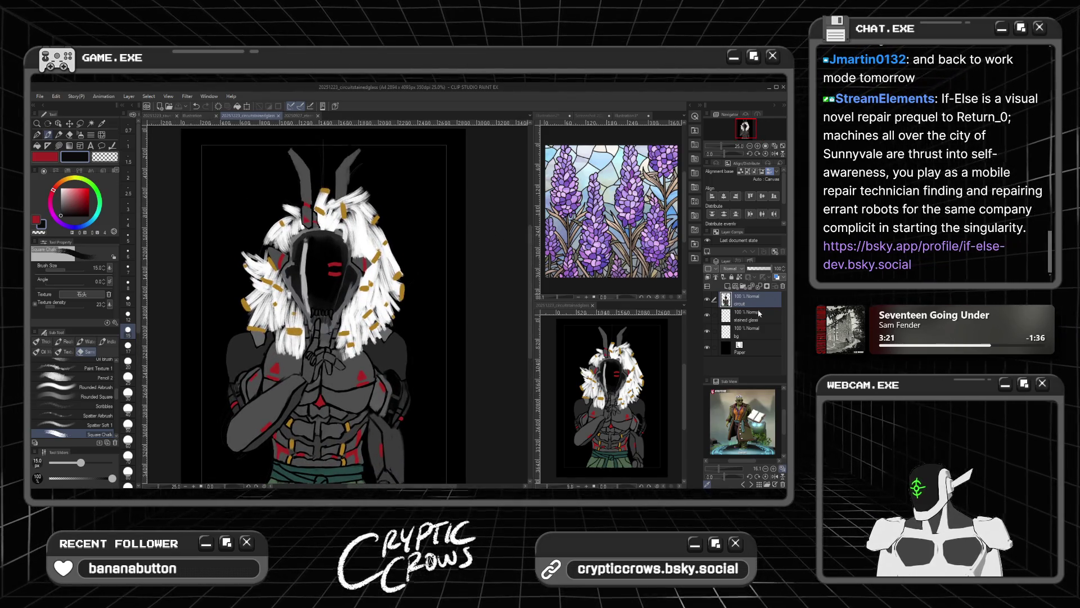
click(759, 312)
scroll(332, 304, down, 1)
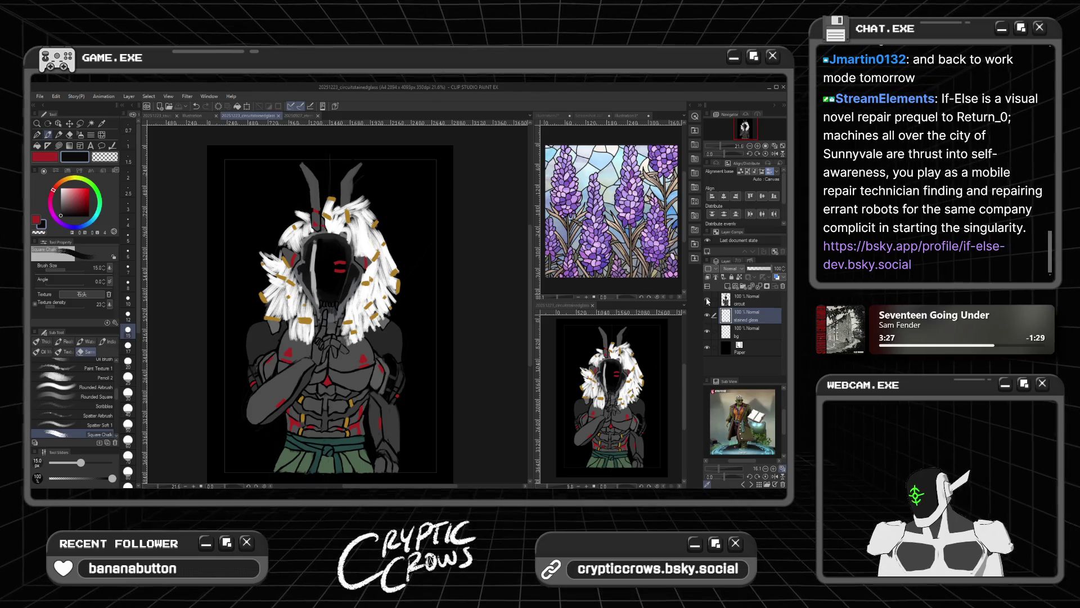
Step: Close the 20251223_rawsketchedup document and return to the circuitstainedglass artwork
click(159, 116)
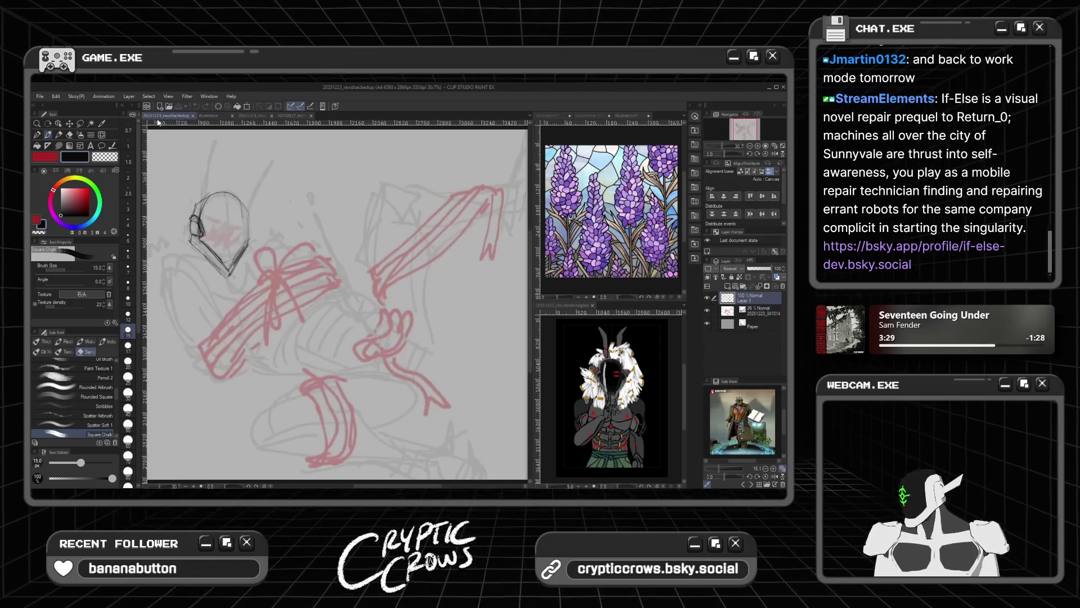
click(211, 115)
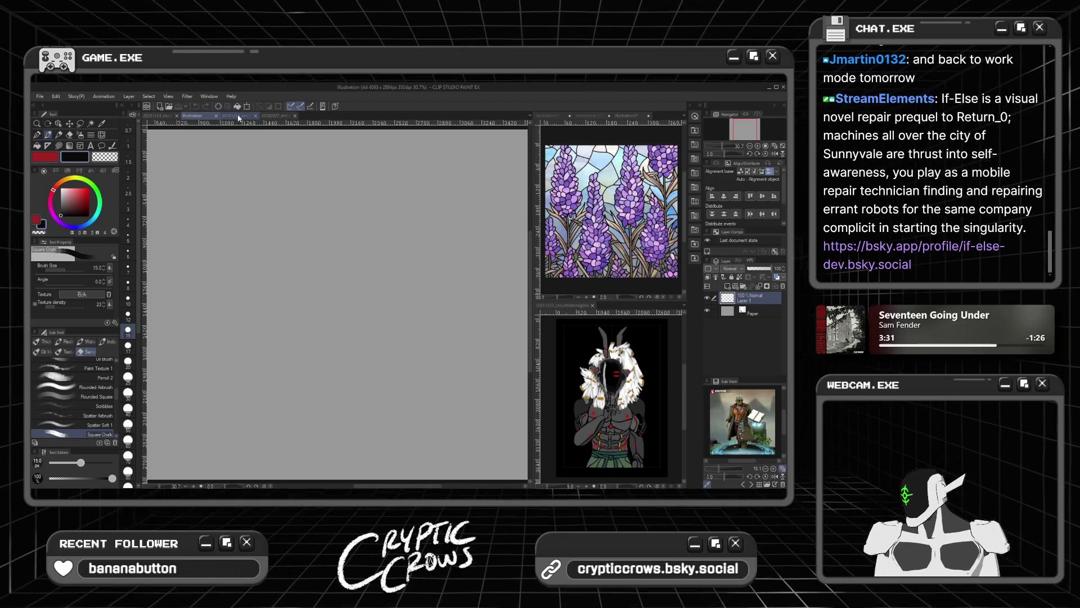
click(238, 116)
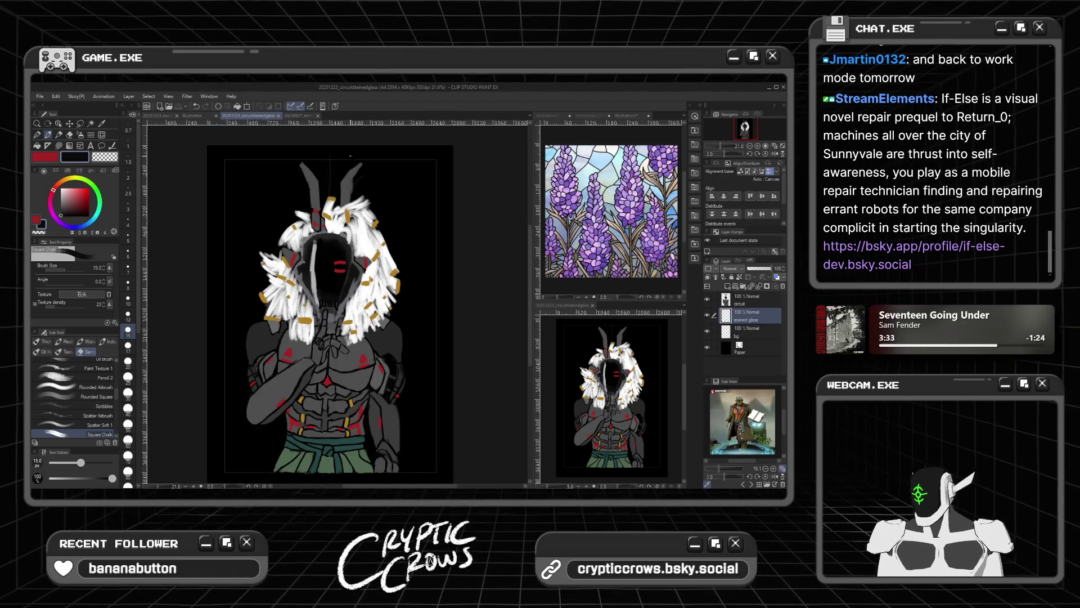
click(178, 116)
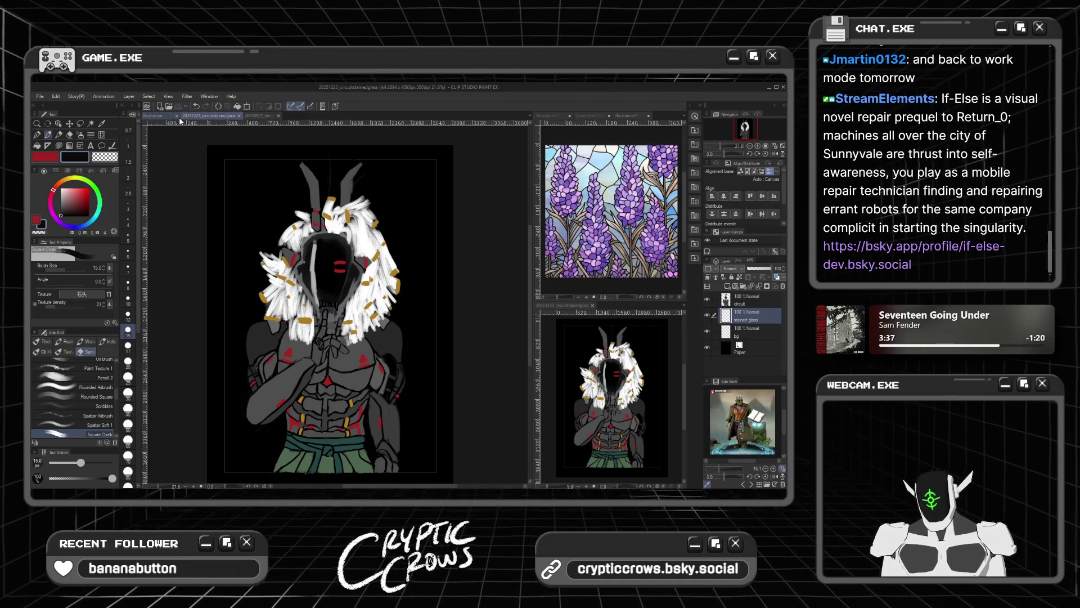
click(261, 116)
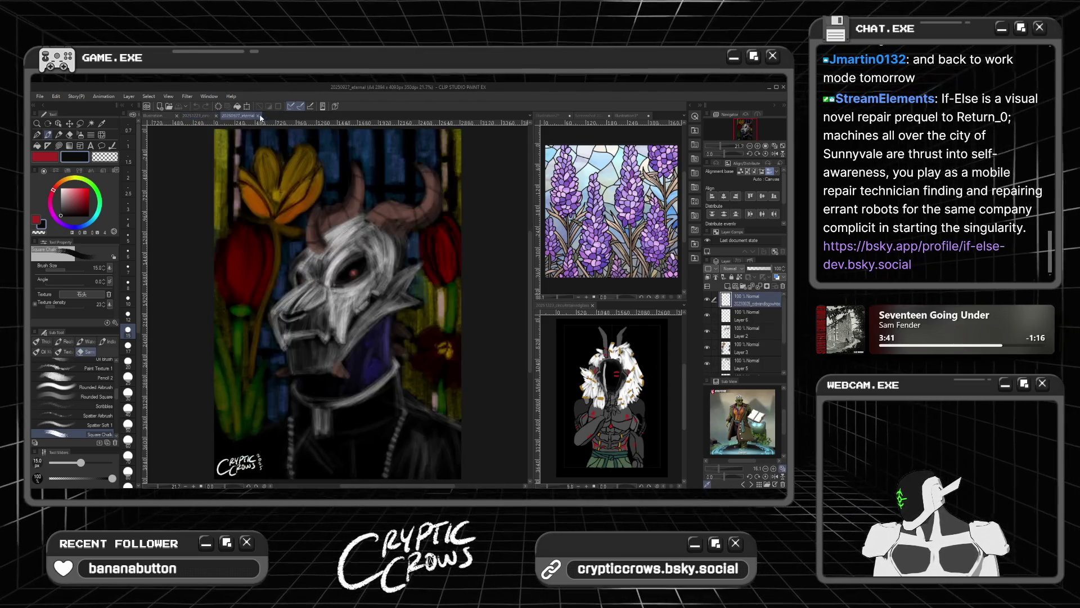
click(203, 116)
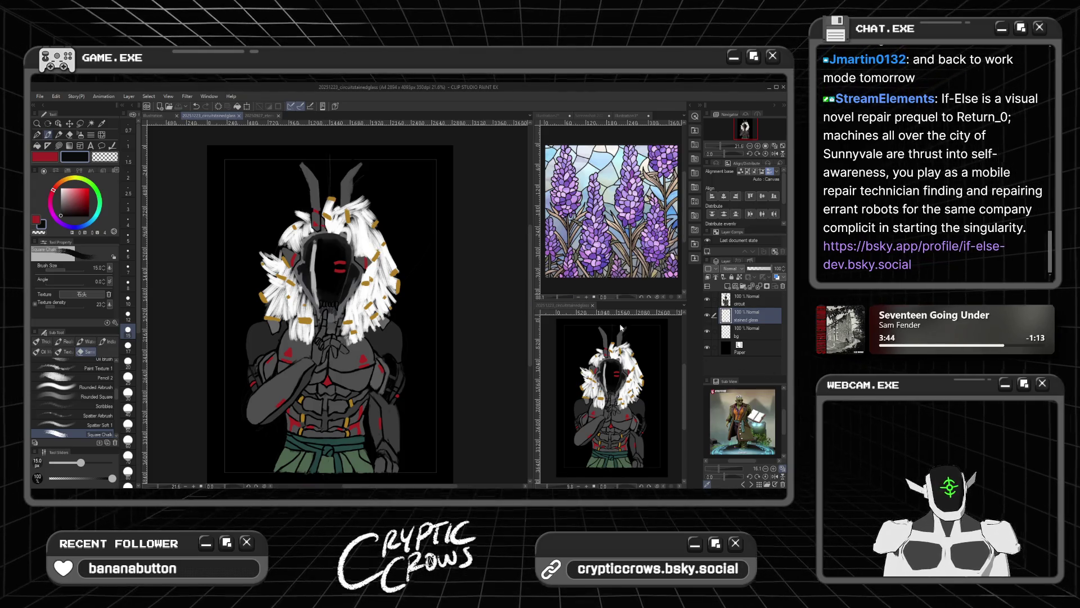
Step: Hide the circuit layer, leaving only black, and make the stained glass layer active
click(708, 300)
scroll(352, 318, up, 1)
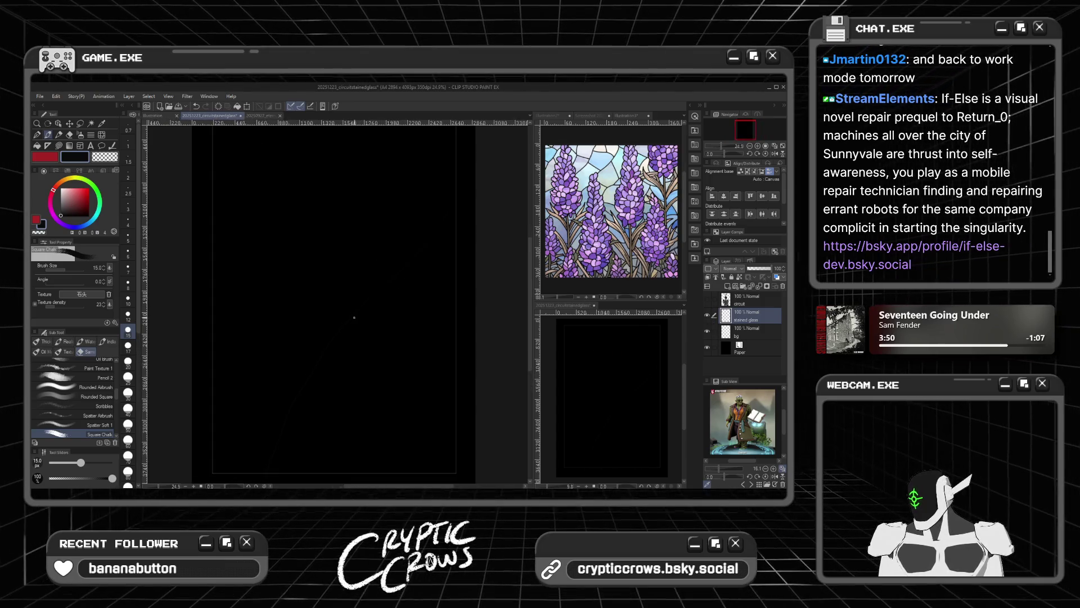
scroll(475, 320, down, 4)
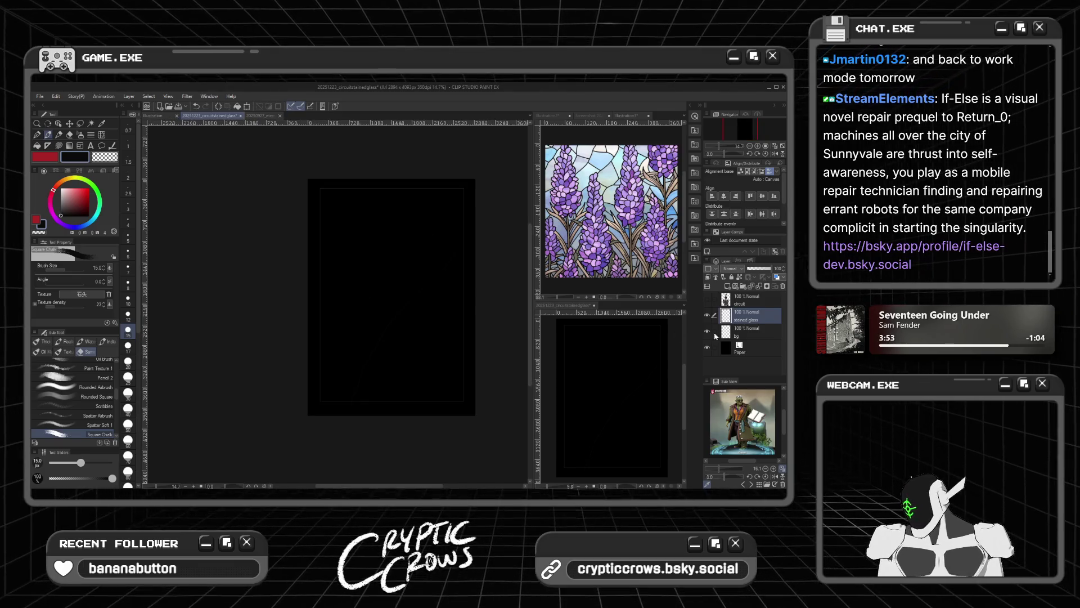
click(708, 299)
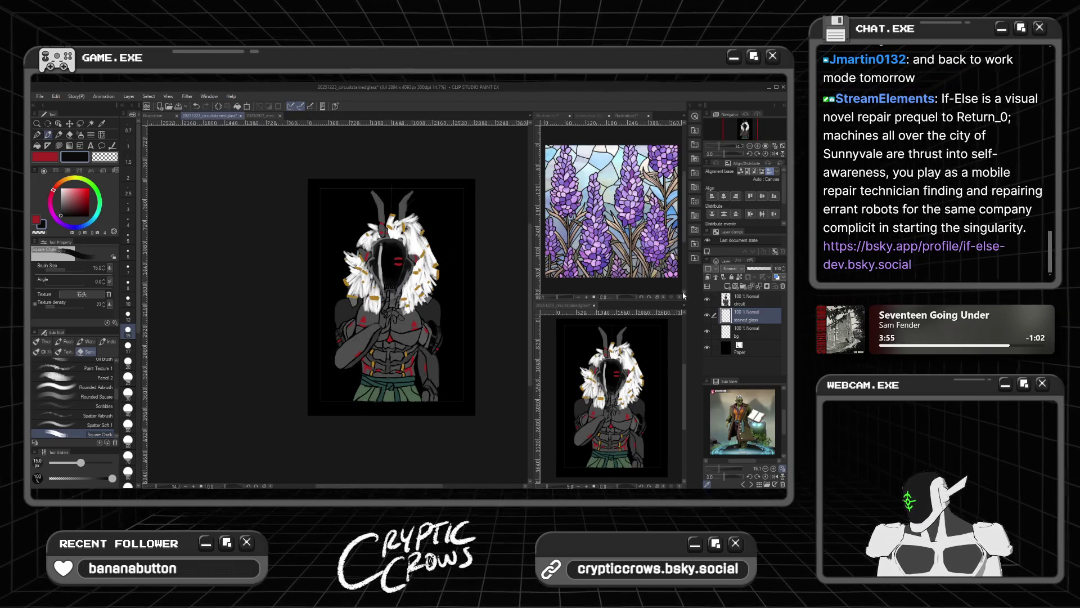
scroll(426, 261, up, 4)
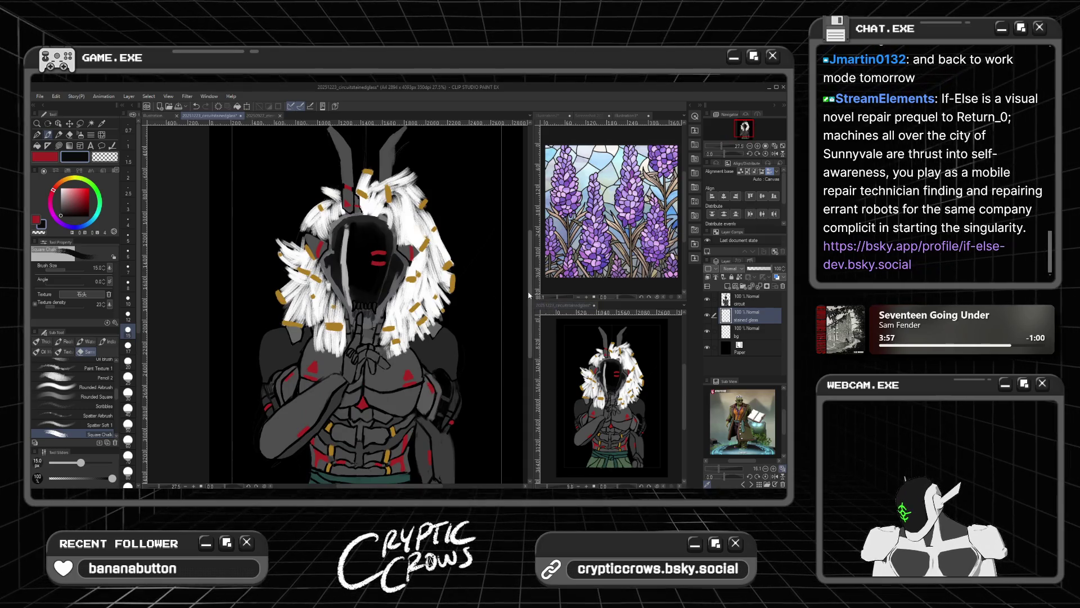
scroll(371, 173, up, 2)
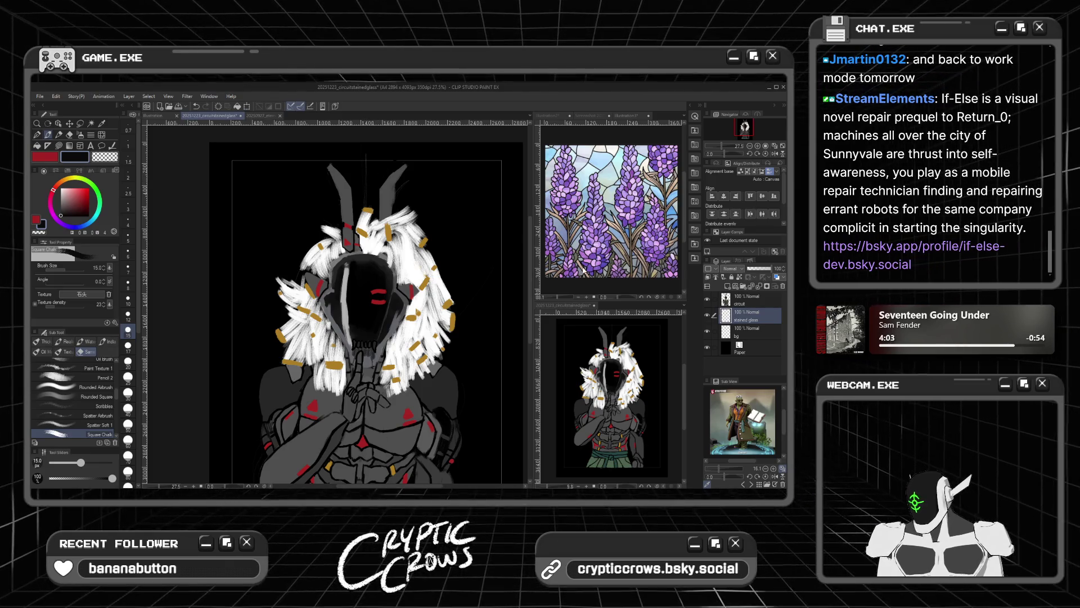
key(alt+bracketright)
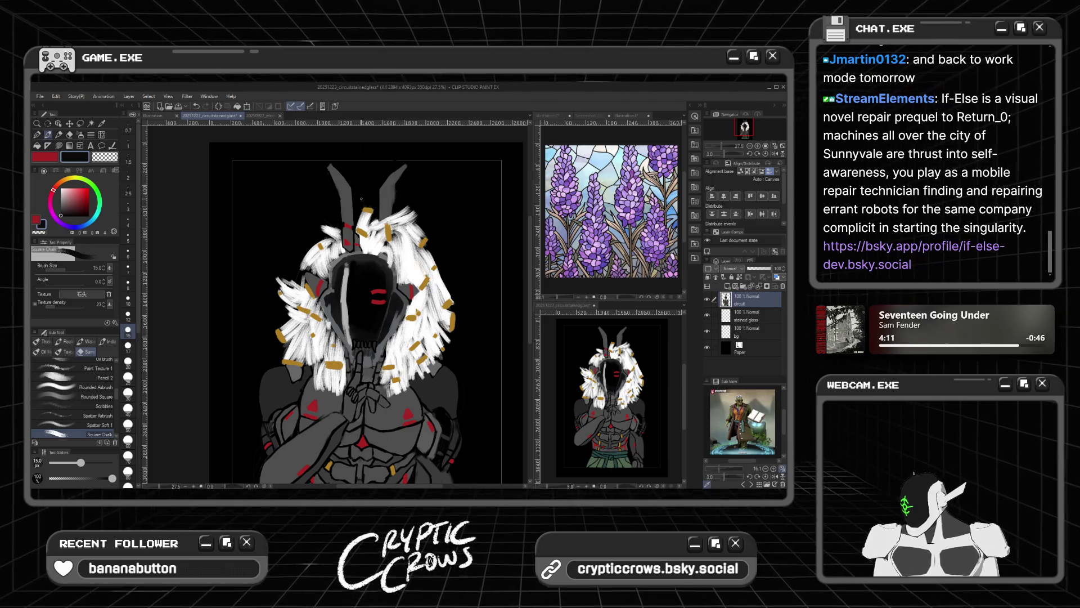
scroll(334, 188, down, 2)
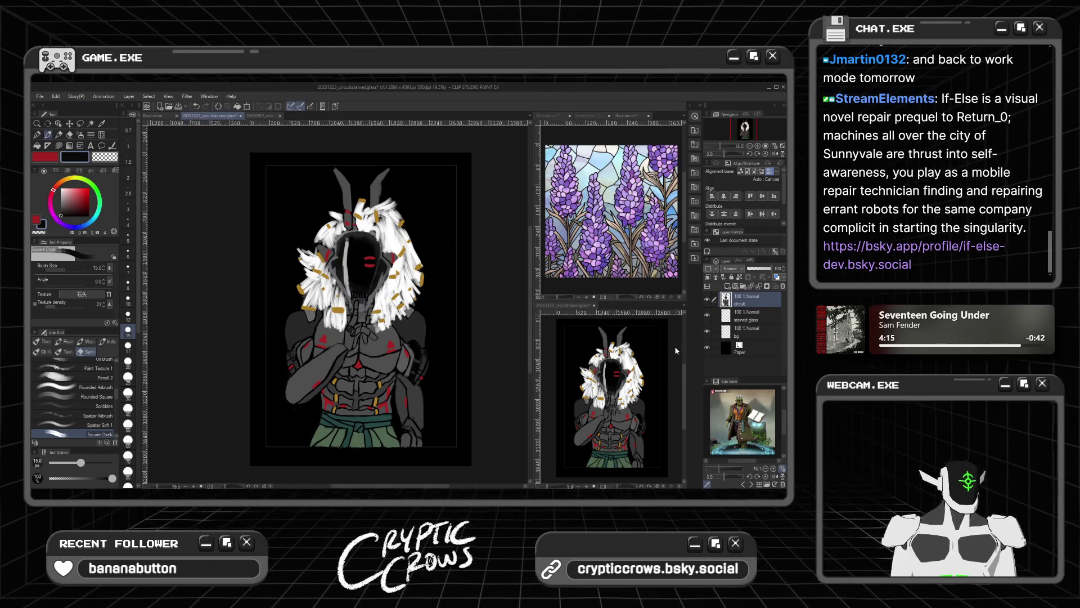
click(708, 300)
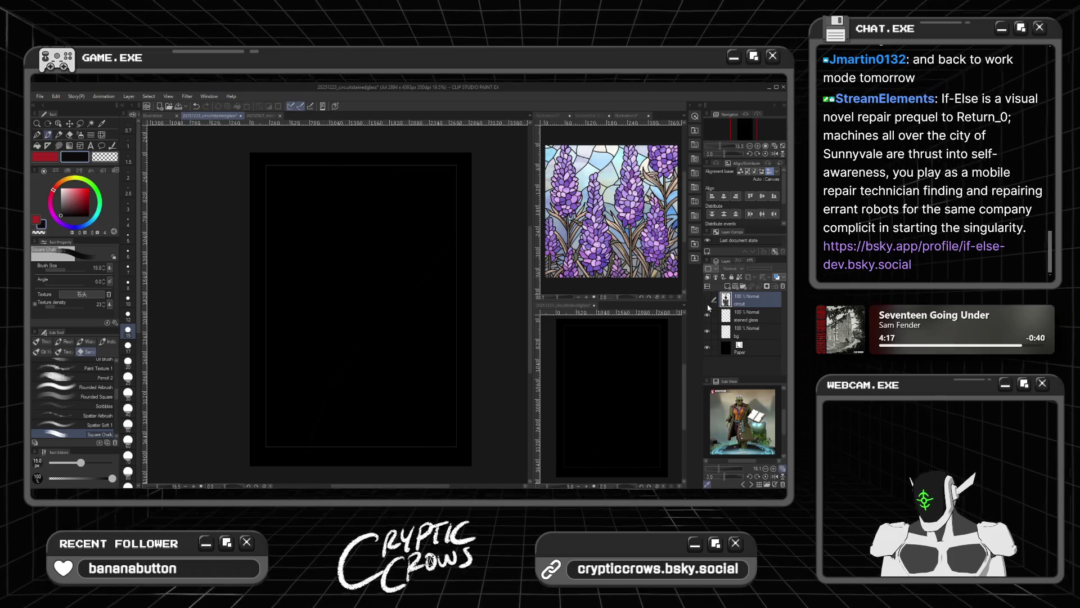
click(748, 316)
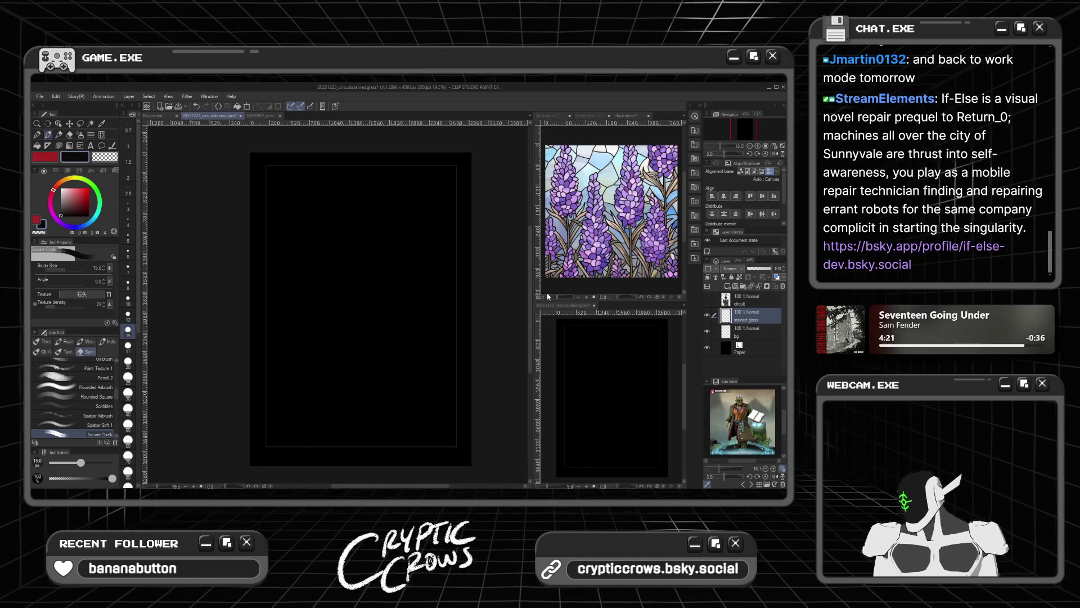
Step: Sample the tan stem colour from the lavender reference image
click(626, 227)
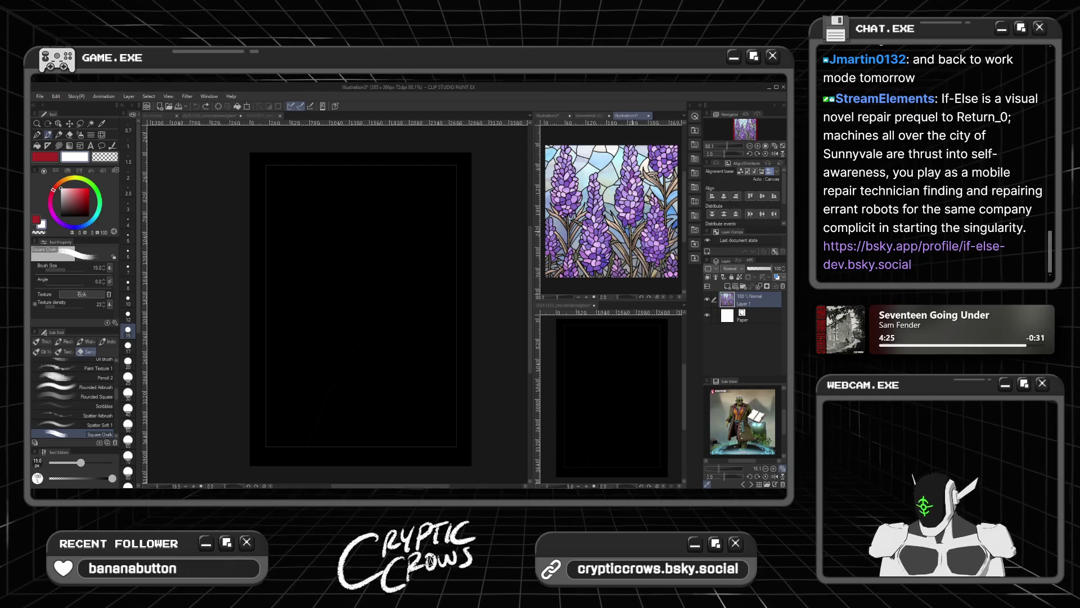
alt+click(627, 238)
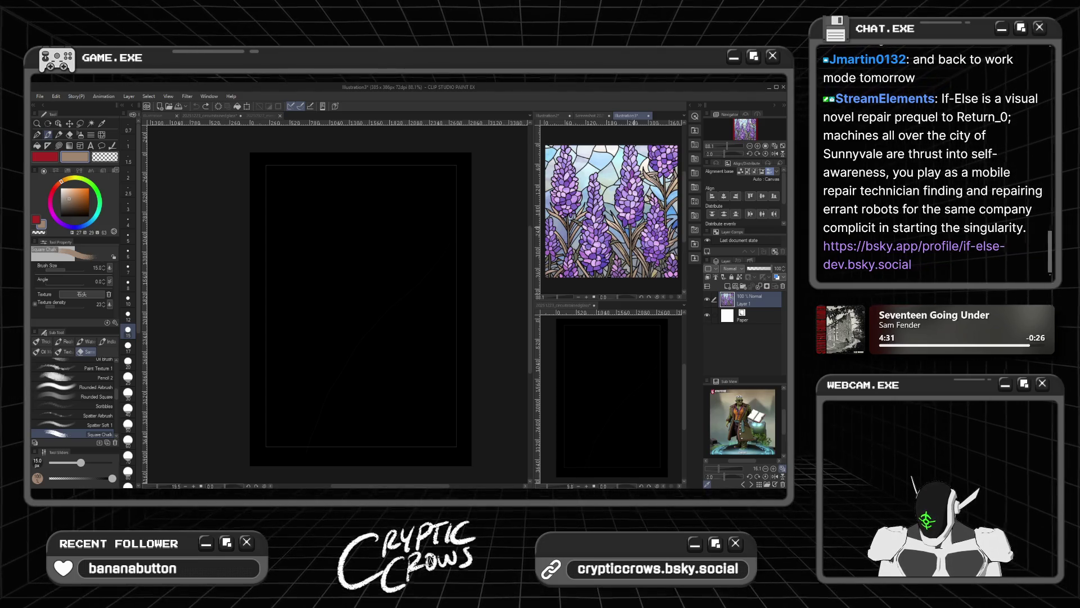
alt+click(626, 237)
alt+click(631, 245)
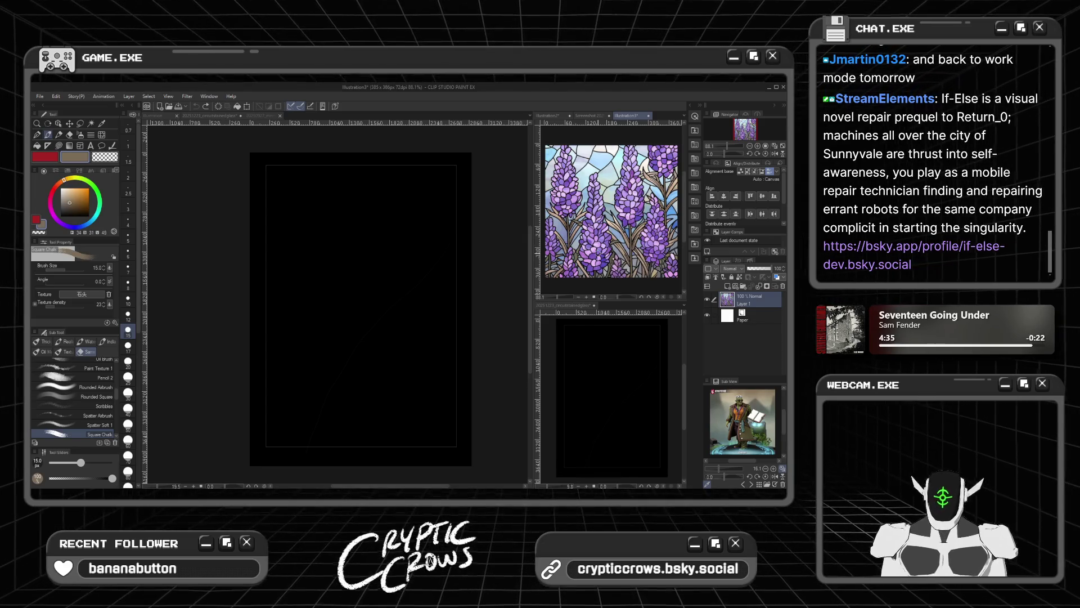
Step: Back in the figure artwork, dim the circuit layer to 58% opacity
click(402, 408)
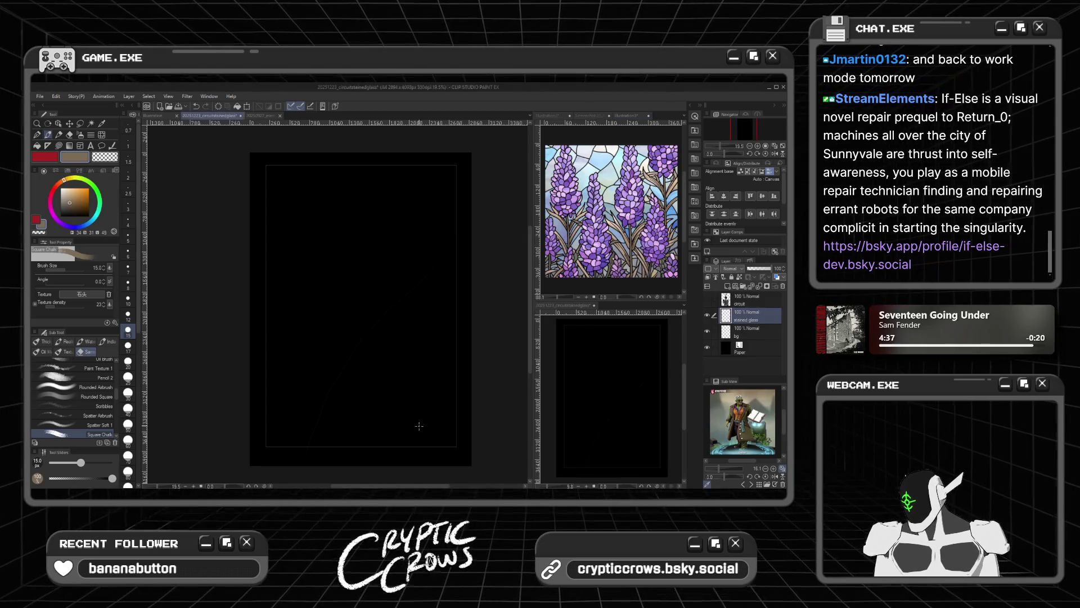
click(737, 300)
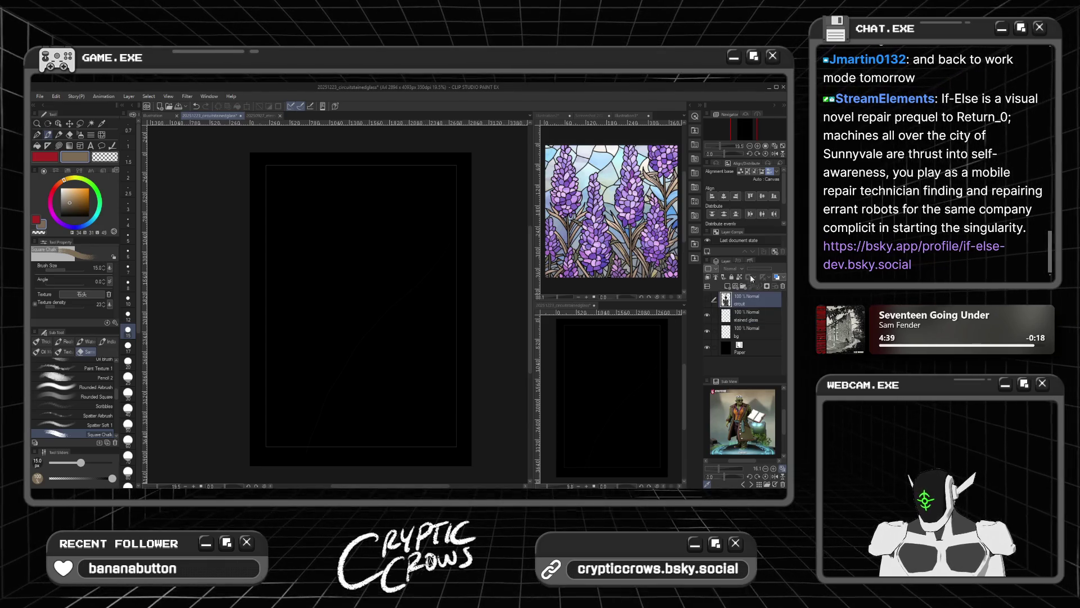
drag(754, 269, 751, 269)
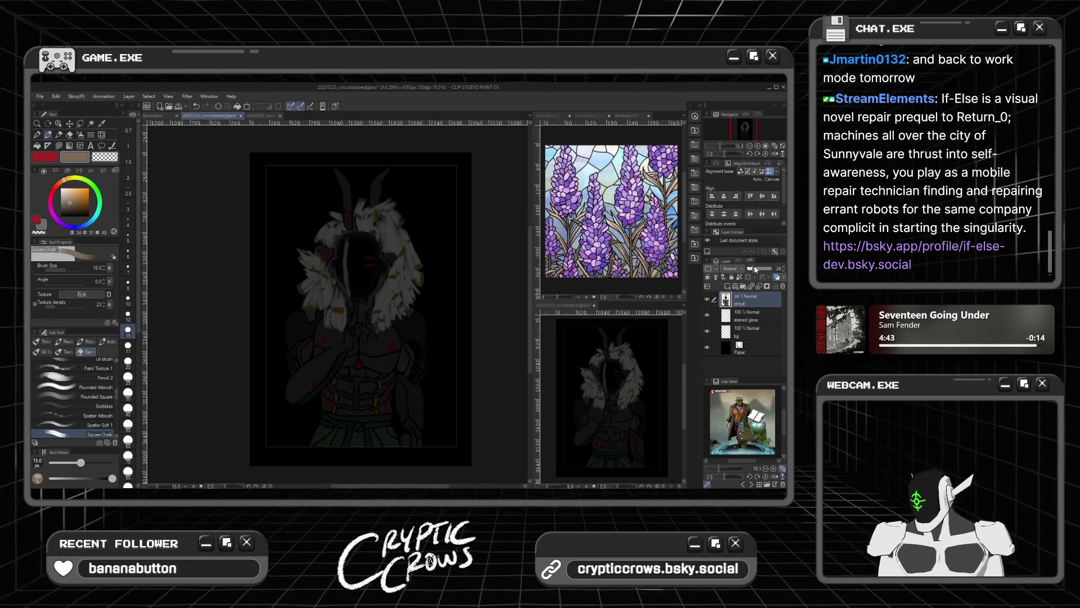
Step: On the stained glass layer at brush size 30, paint three tan stalks at lower right
click(748, 317)
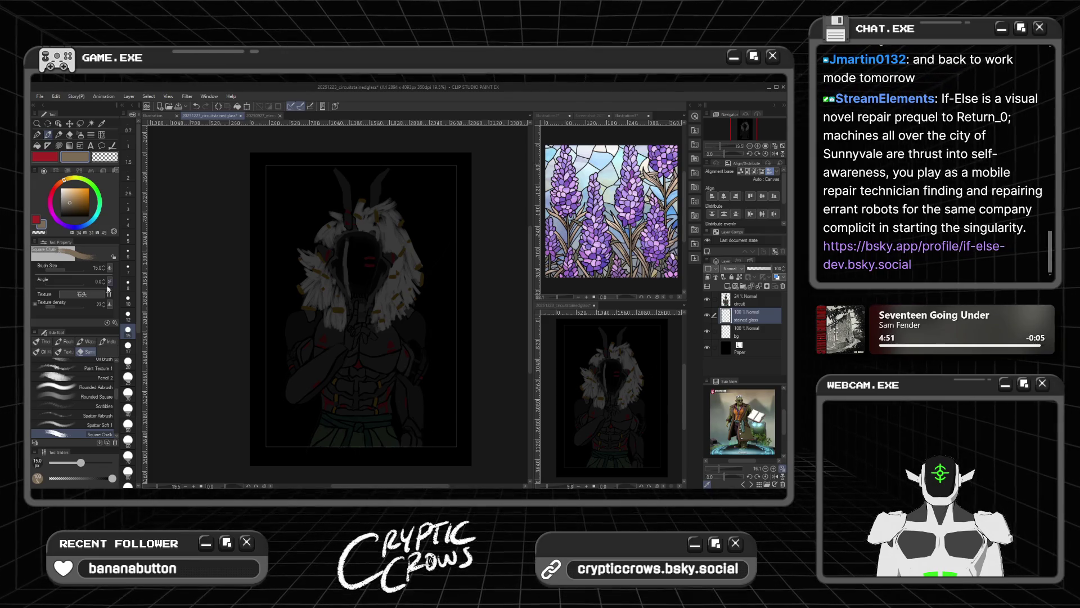
click(129, 393)
mouse_move(434, 445)
mouse_down()
mouse_move(435, 425)
mouse_move(434, 445)
mouse_up()
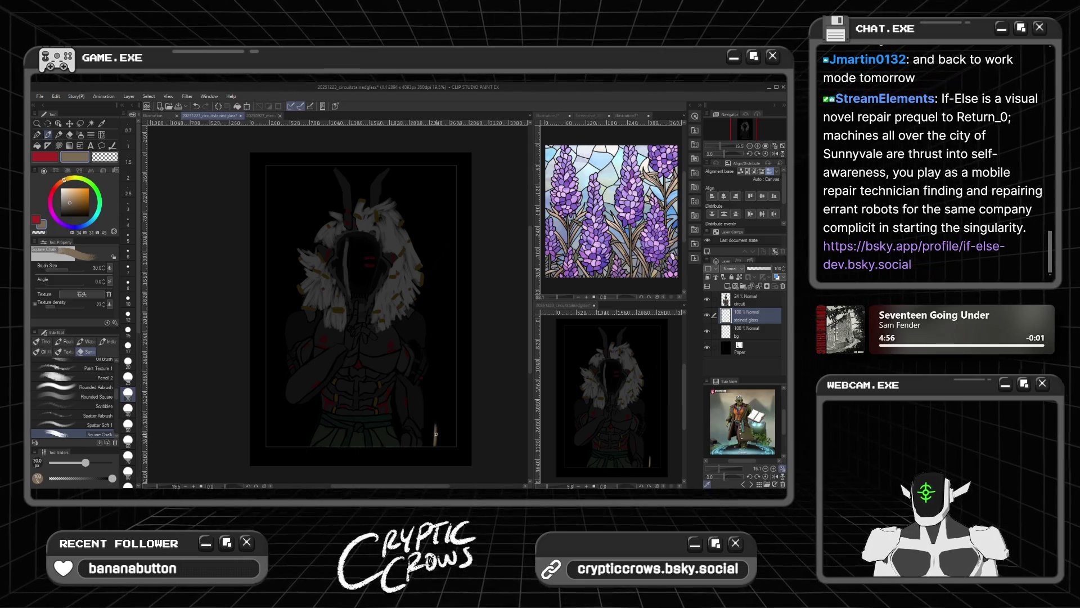
mouse_move(435, 444)
mouse_down()
mouse_move(450, 414)
mouse_move(434, 423)
mouse_up()
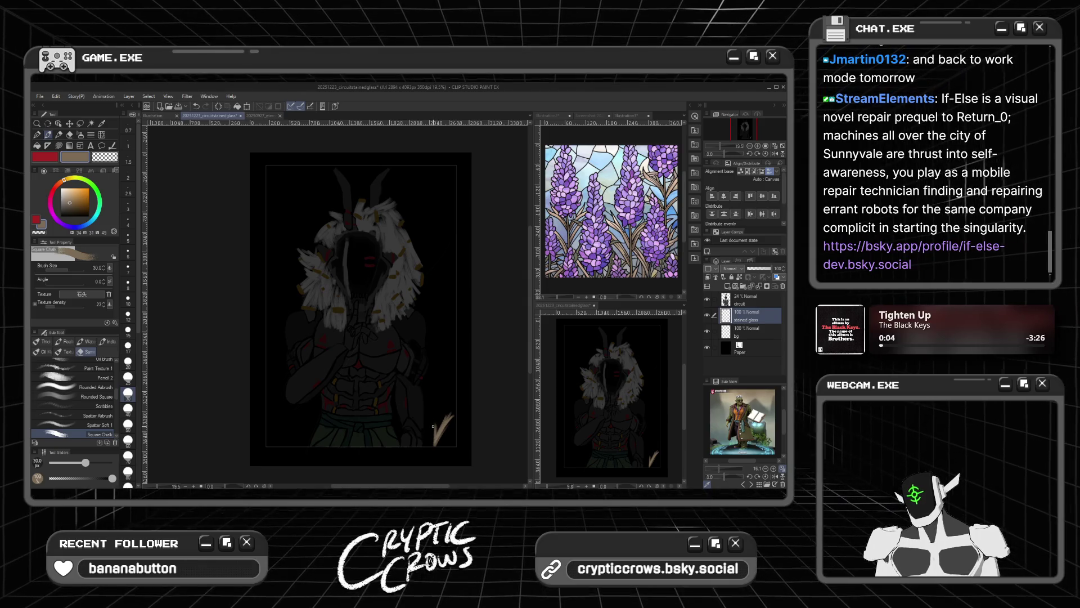
mouse_move(434, 441)
mouse_down()
mouse_move(420, 402)
mouse_move(436, 435)
mouse_up()
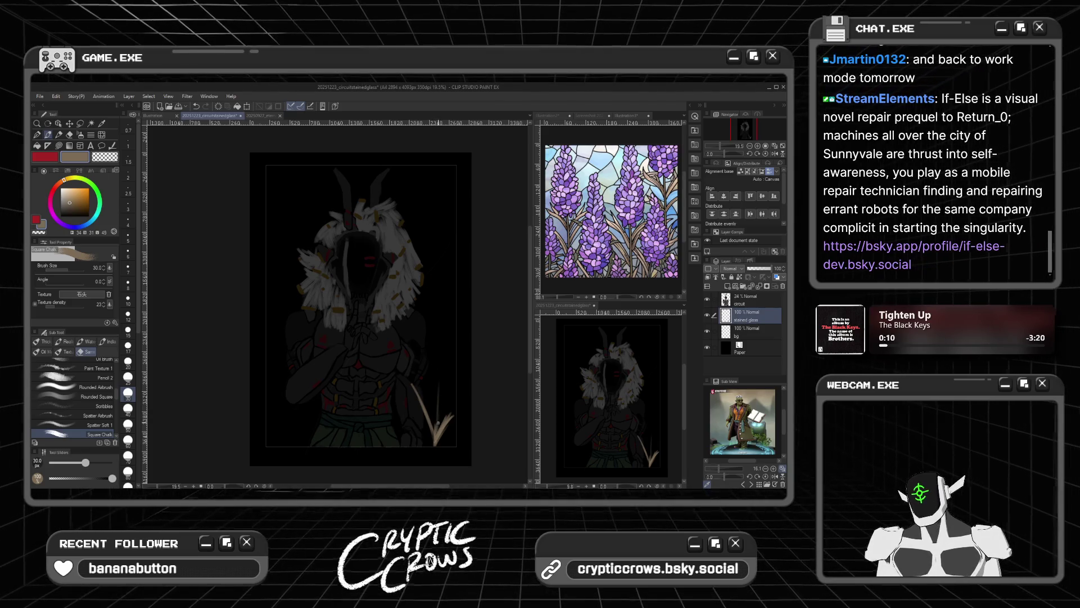
Step: Sample purple from the lavender reference and dab a blossom atop the tan stalks
click(595, 257)
alt+click(596, 257)
click(434, 395)
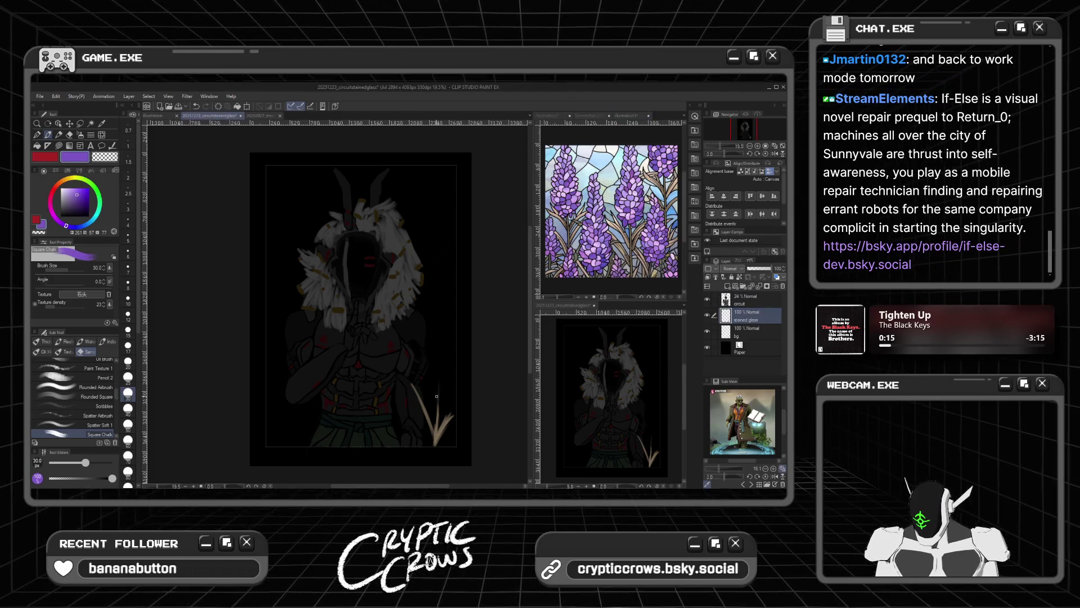
drag(436, 399, 437, 401)
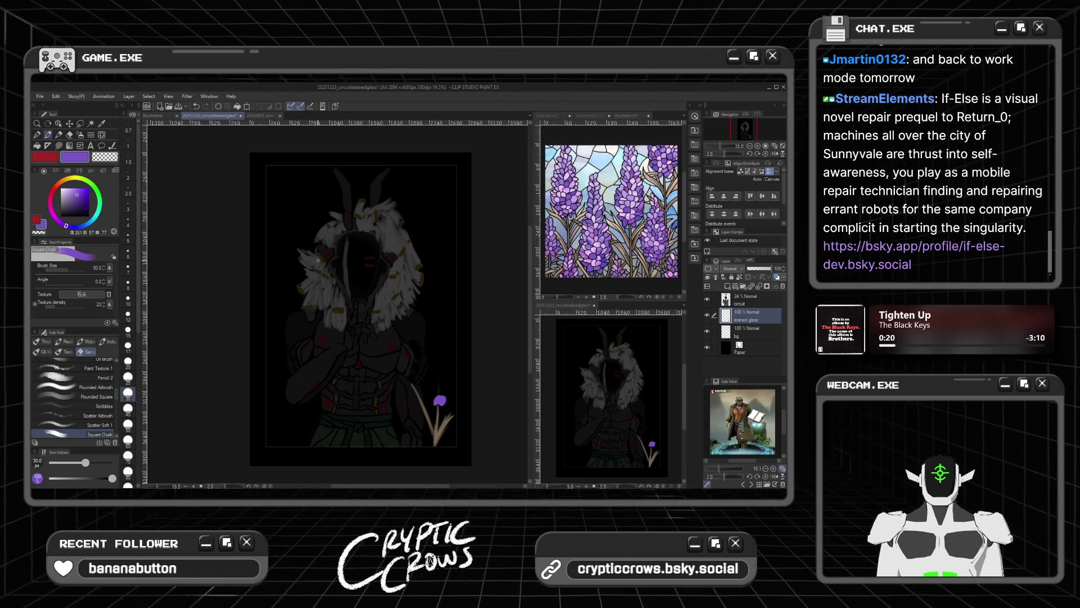
click(80, 170)
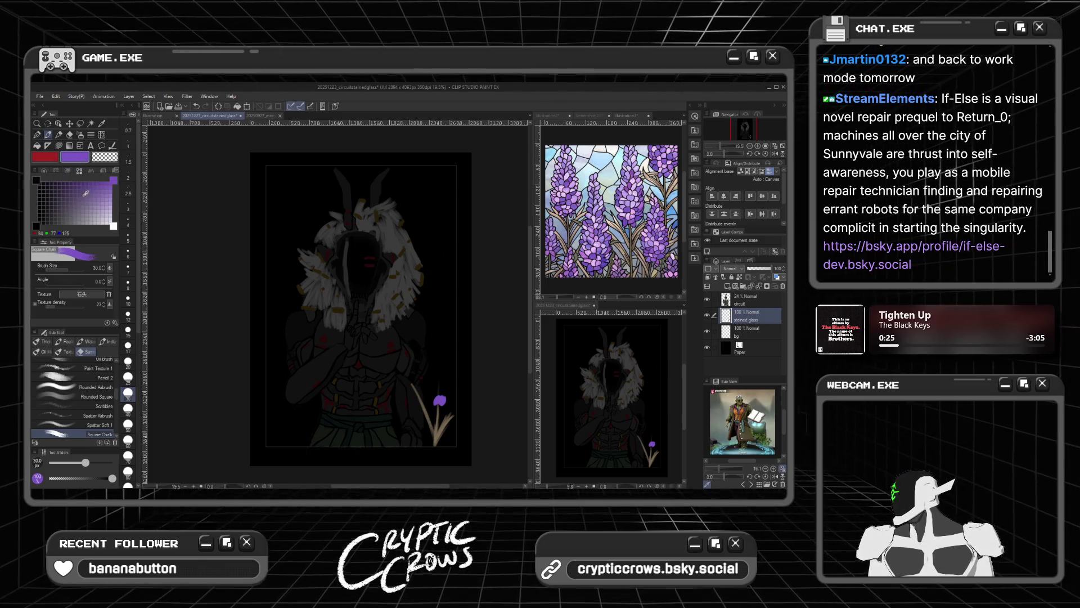
click(98, 183)
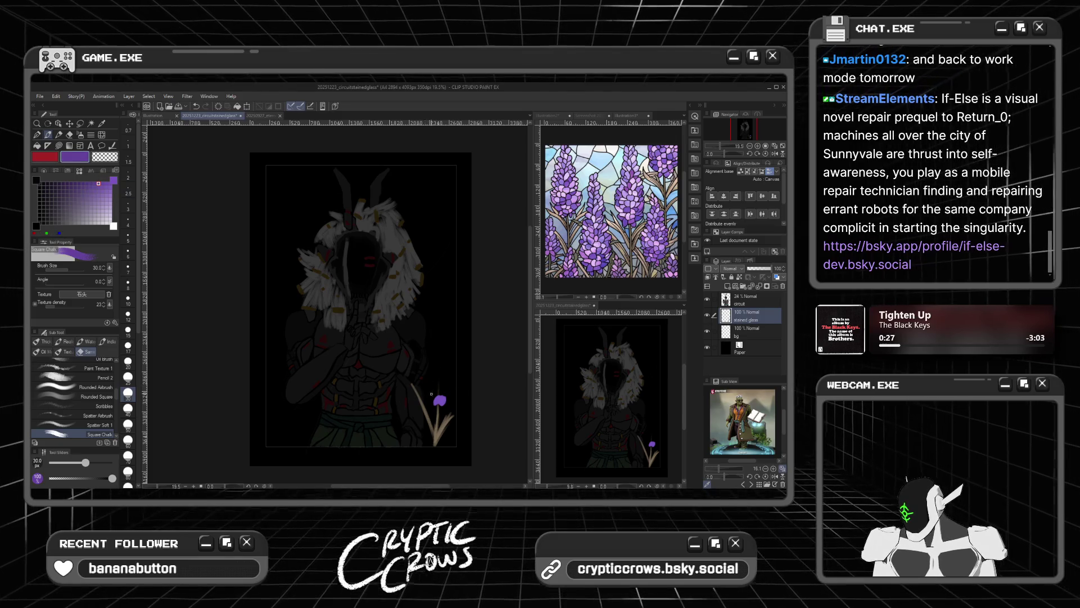
drag(430, 391, 433, 393)
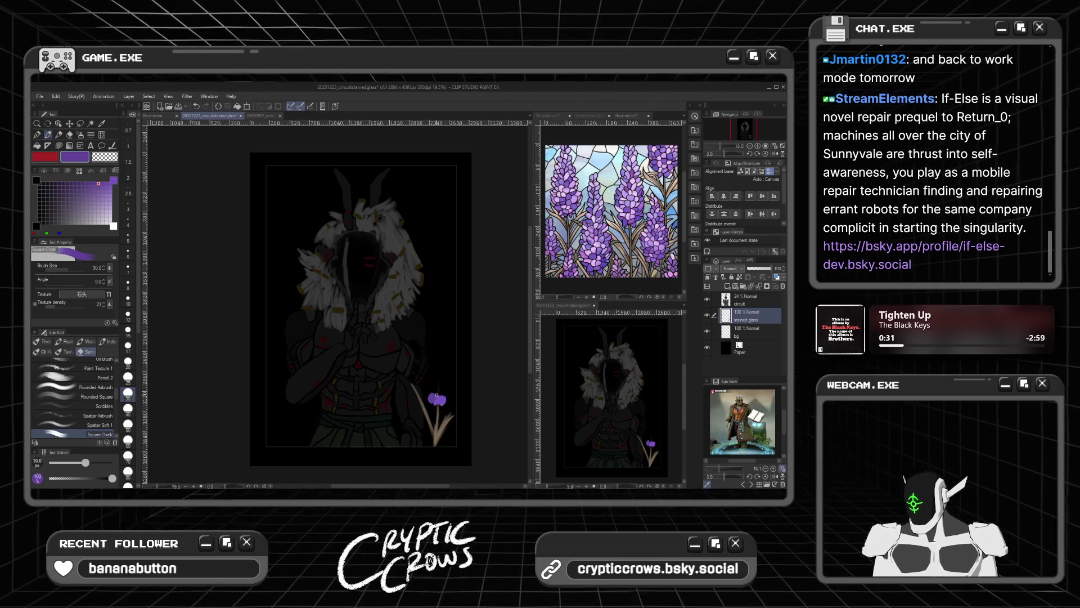
Step: At brush size 40, paint a darker muted purple patch on the flower's lower right
click(106, 183)
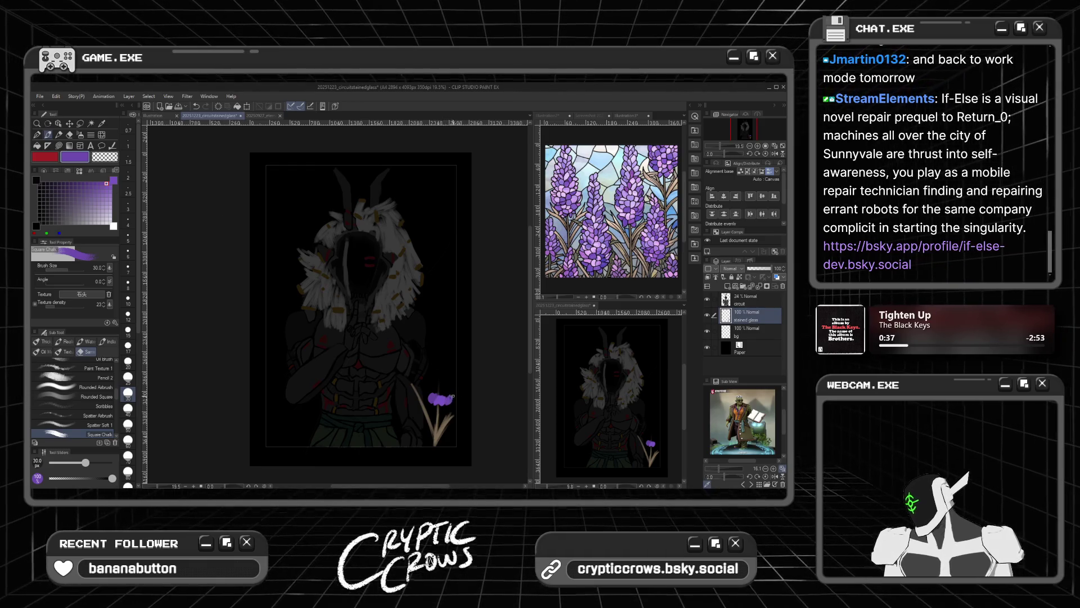
alt+click(442, 398)
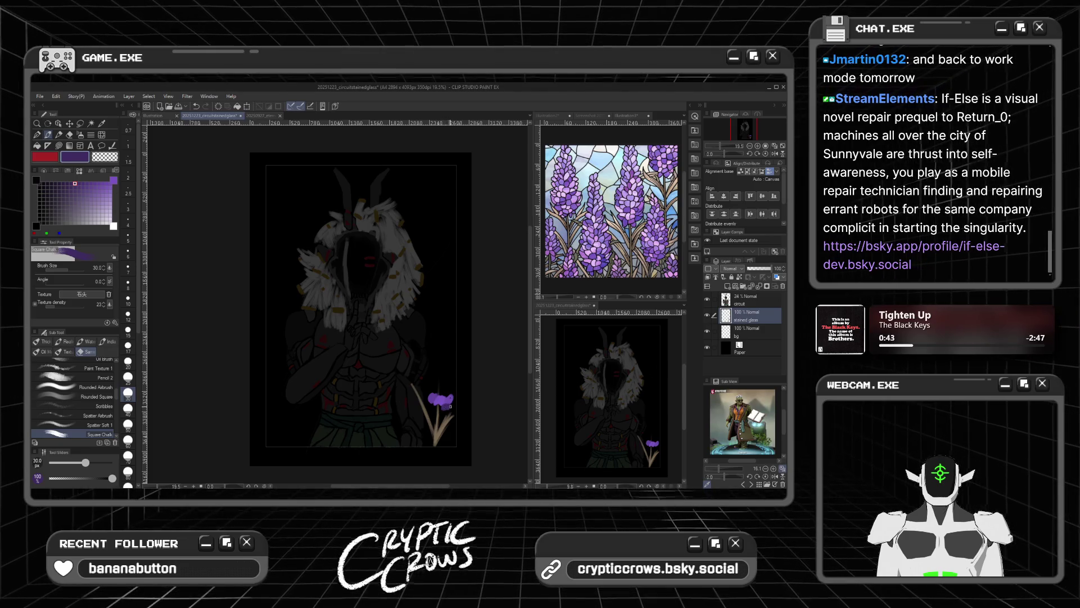
click(128, 407)
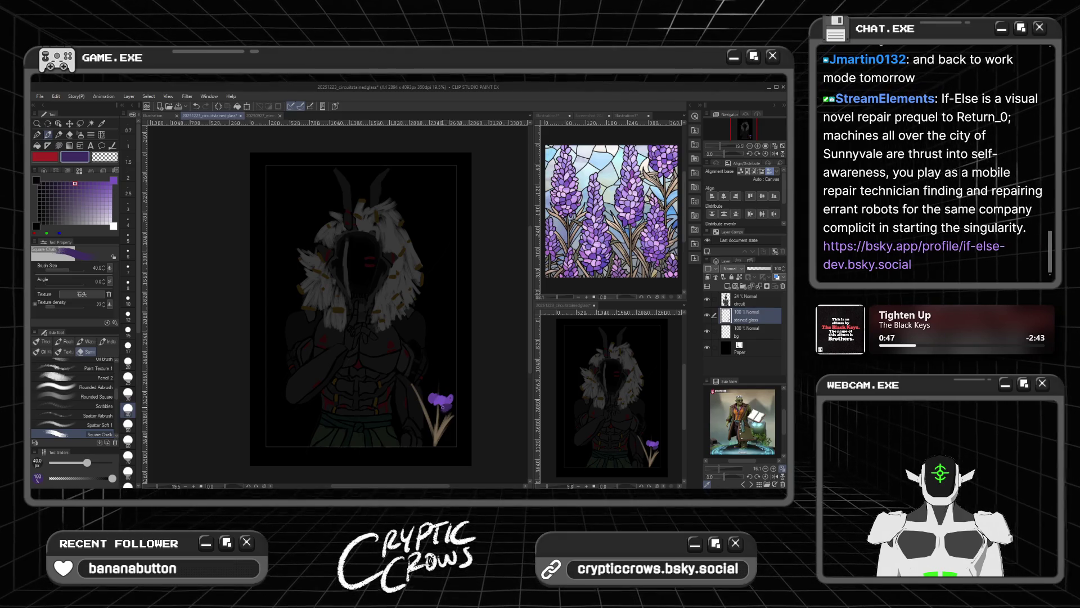
alt+click(433, 403)
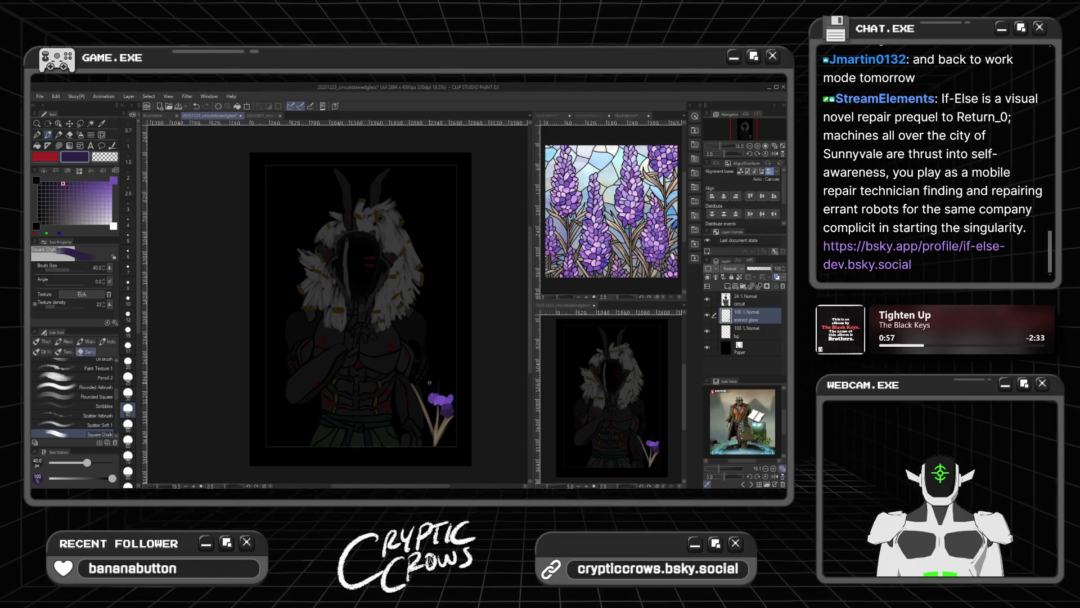
drag(441, 411, 441, 406)
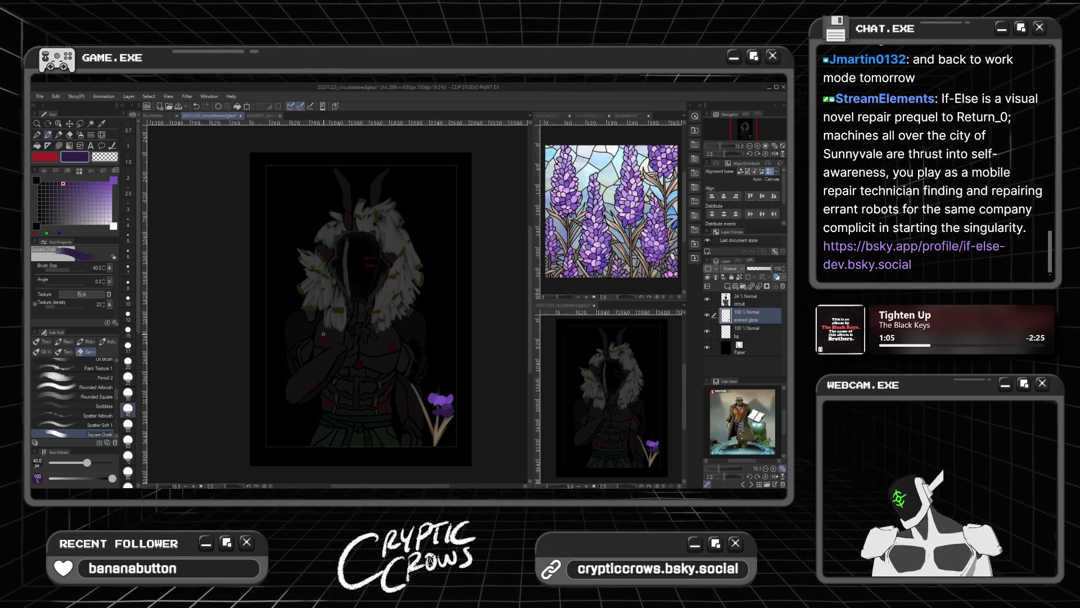
click(107, 184)
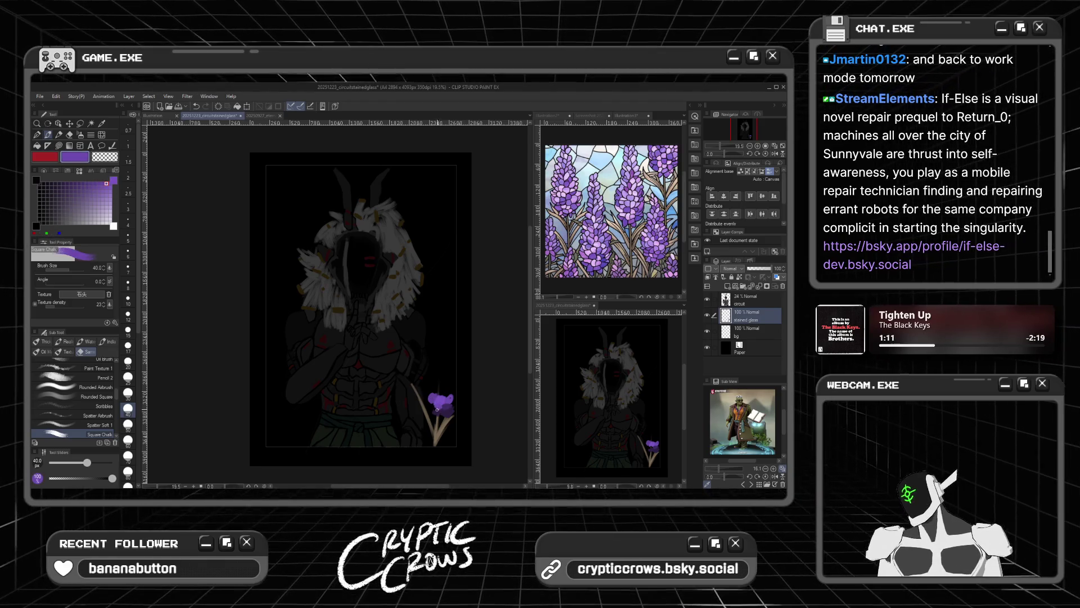
Step: Dab lighter and more saturated purples onto the top of the blossom
click(88, 184)
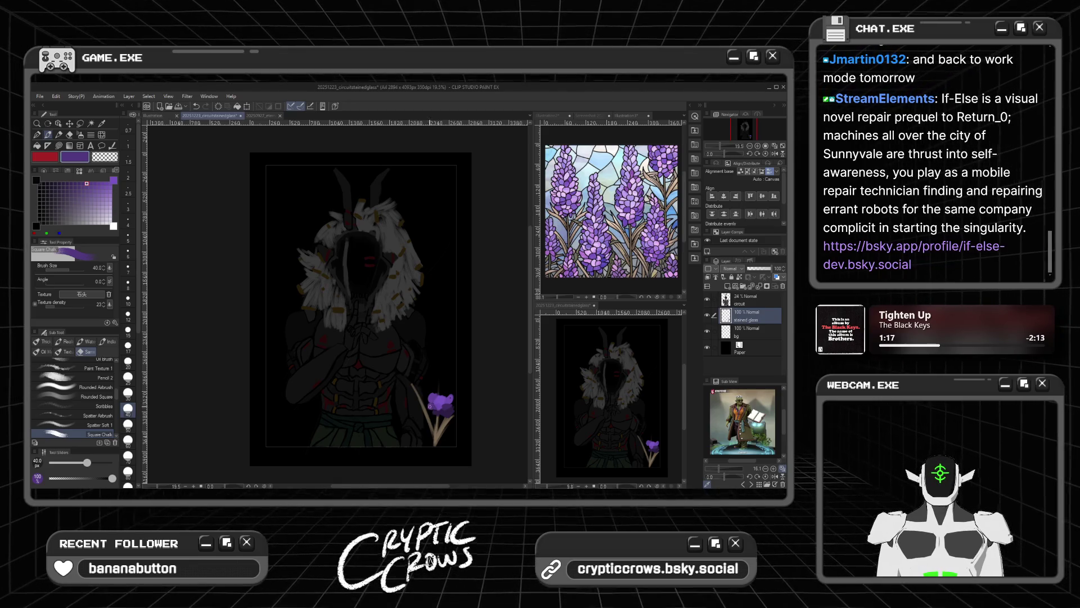
click(98, 183)
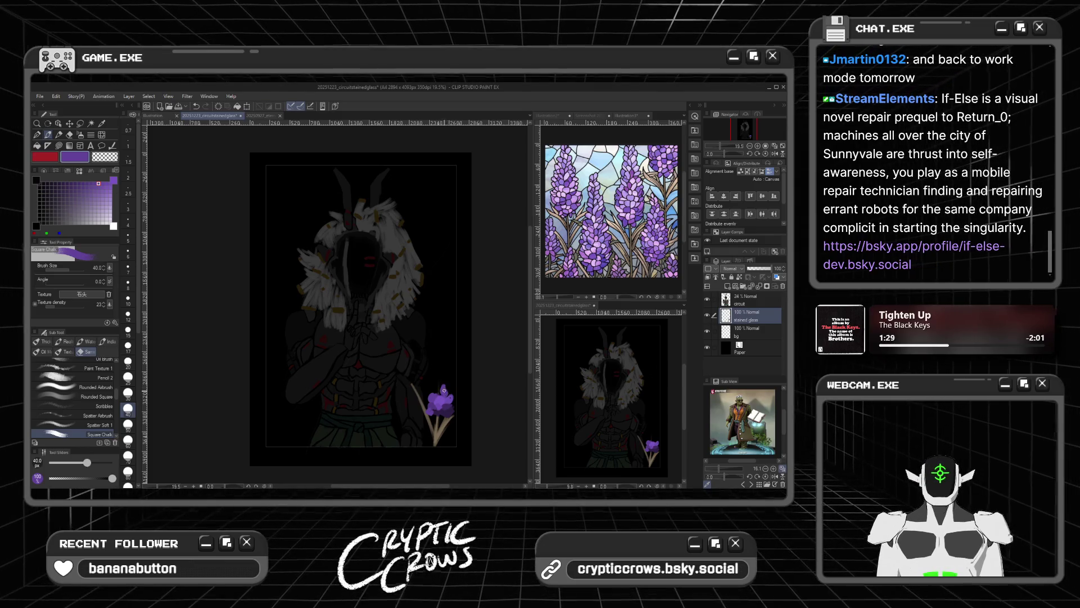
click(443, 387)
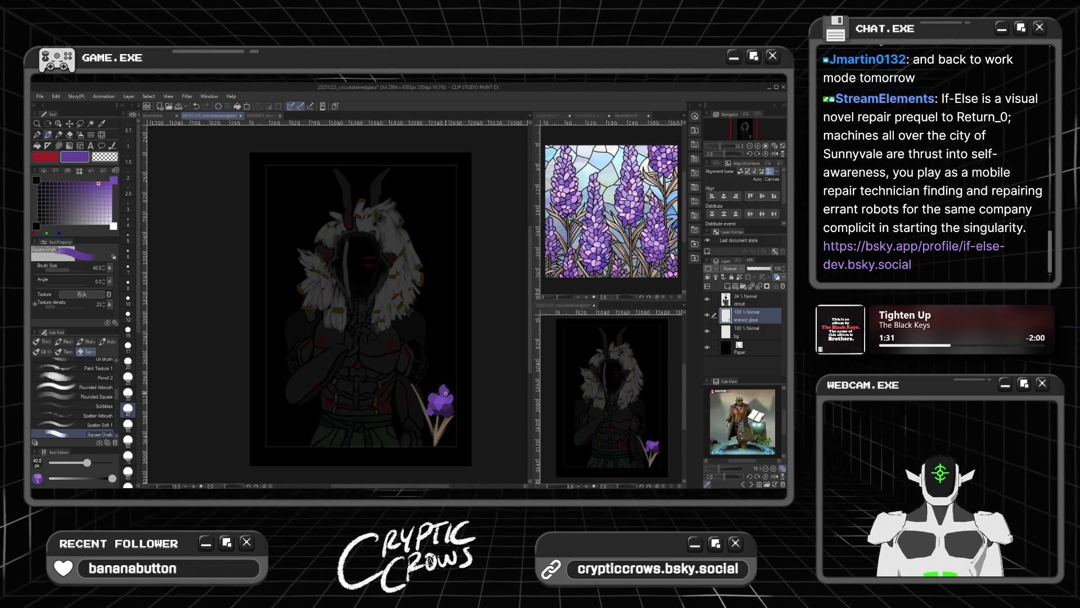
alt+click(449, 389)
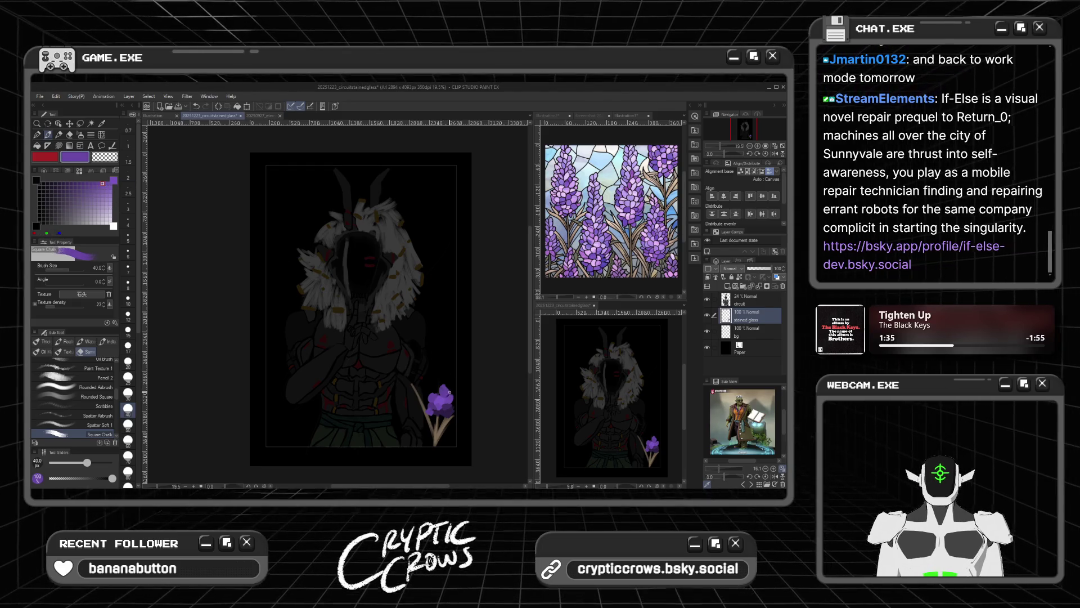
click(83, 185)
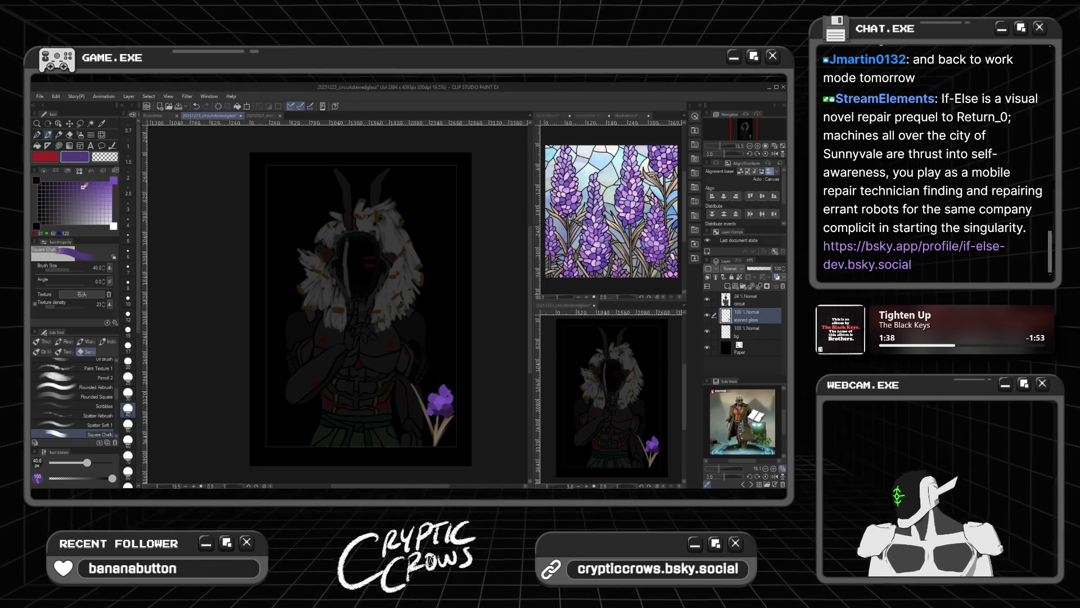
drag(88, 186, 95, 183)
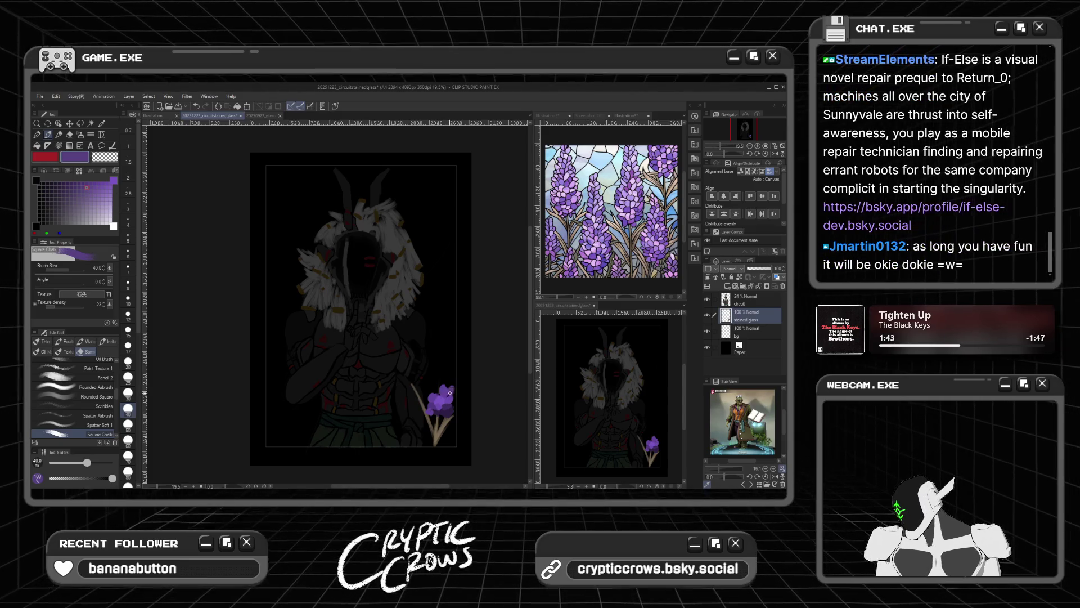
drag(98, 186, 111, 191)
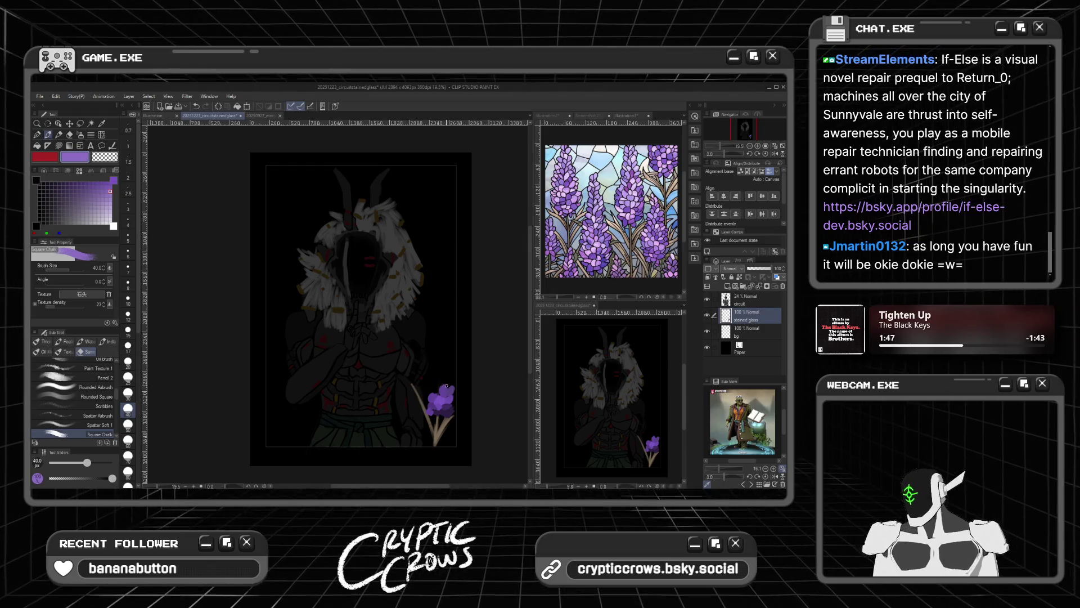
click(449, 387)
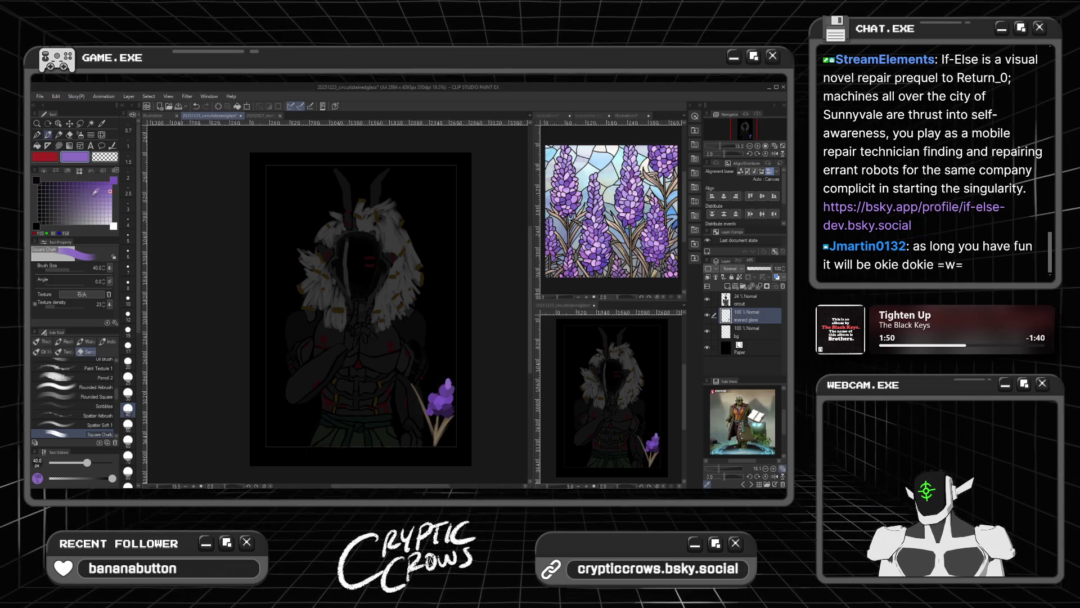
Step: Extend the lavender blossom upward with darker purple strokes
click(98, 188)
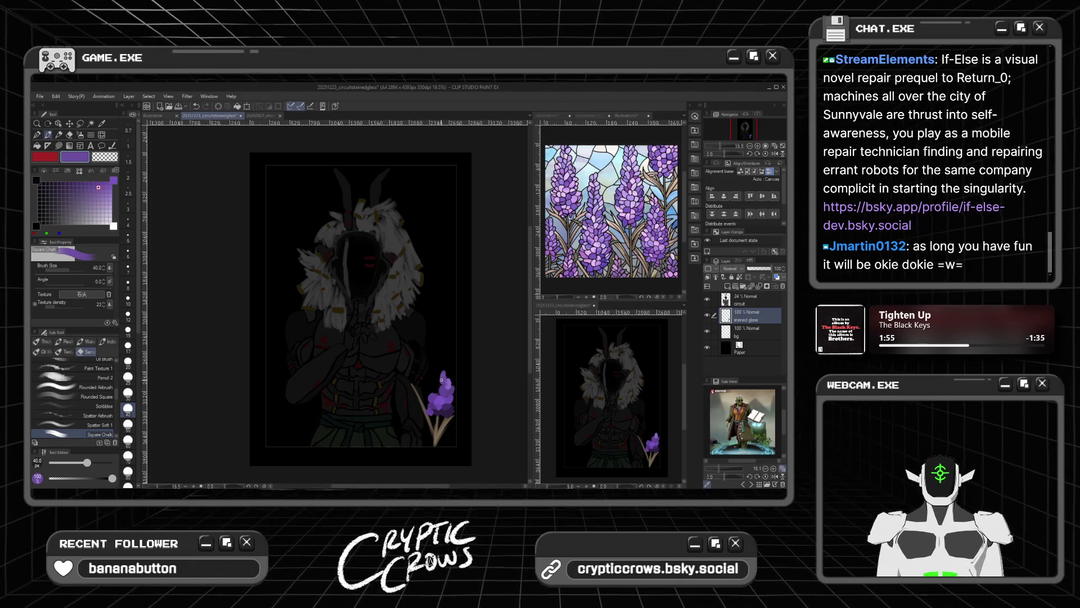
alt+click(441, 389)
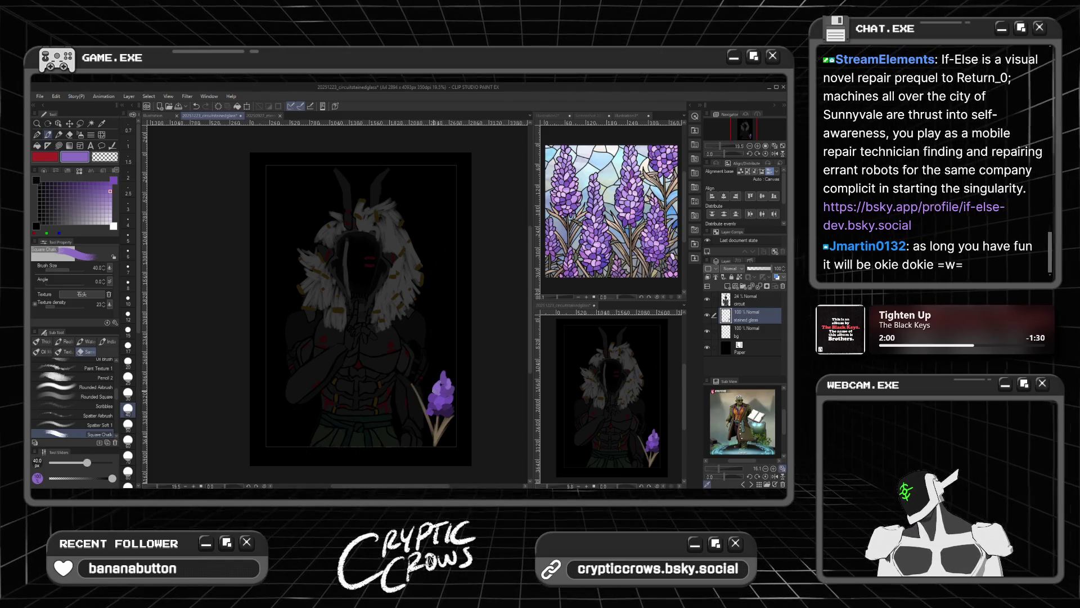
click(103, 183)
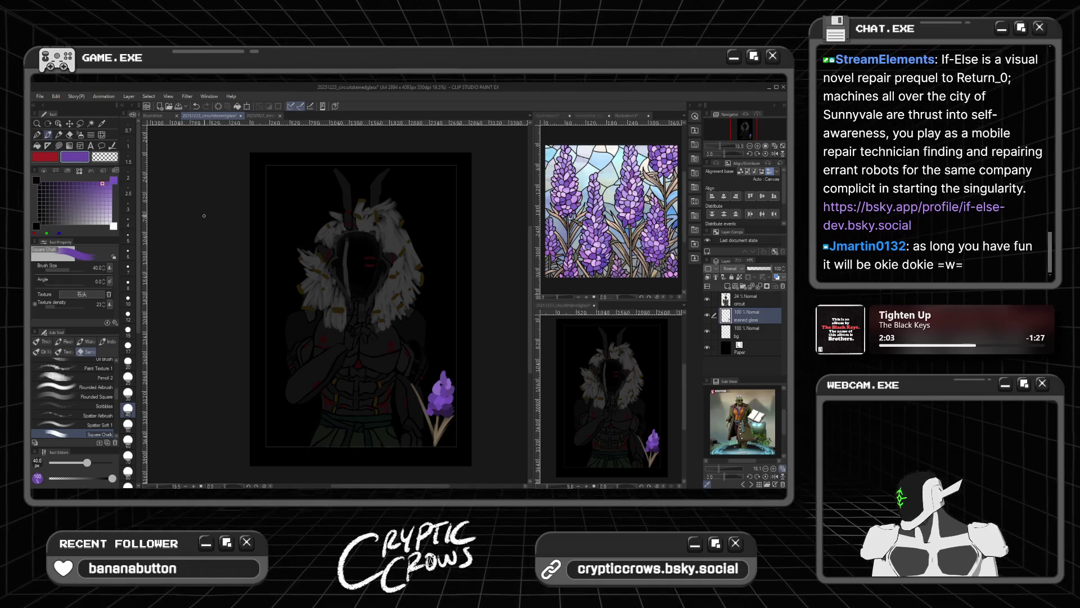
drag(436, 381, 442, 371)
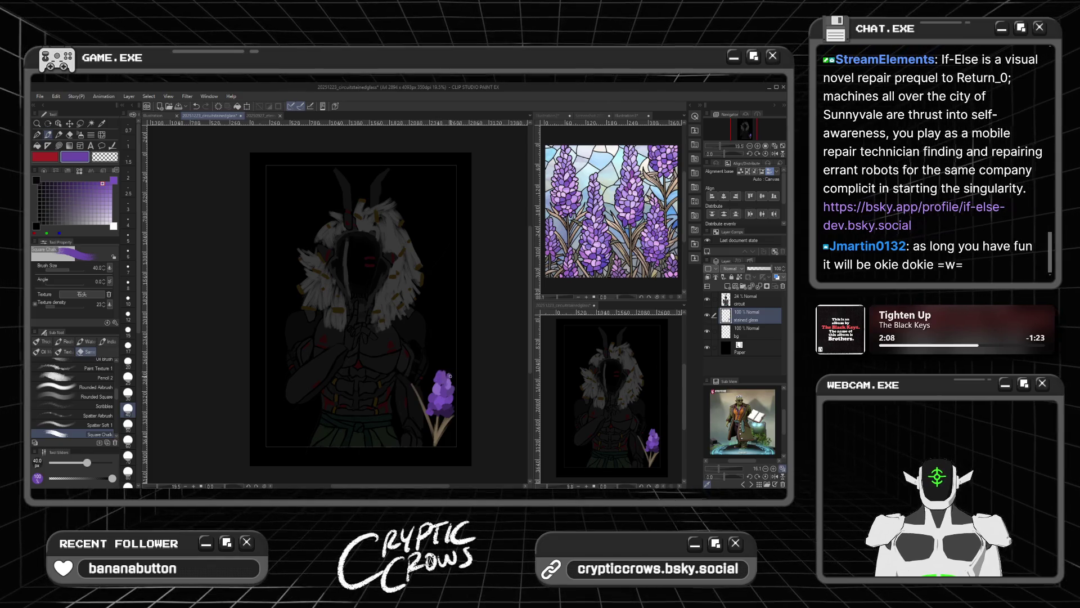
drag(449, 373, 453, 369)
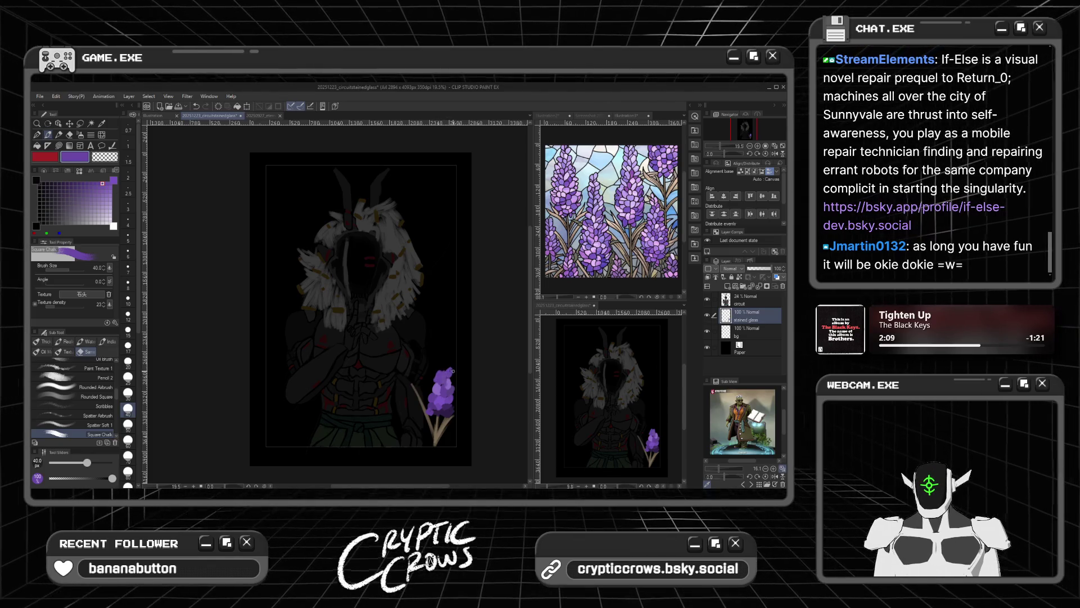
Step: Cycle through lighter, mid-tone and light lavender purples for the spike's highlight florets
click(110, 192)
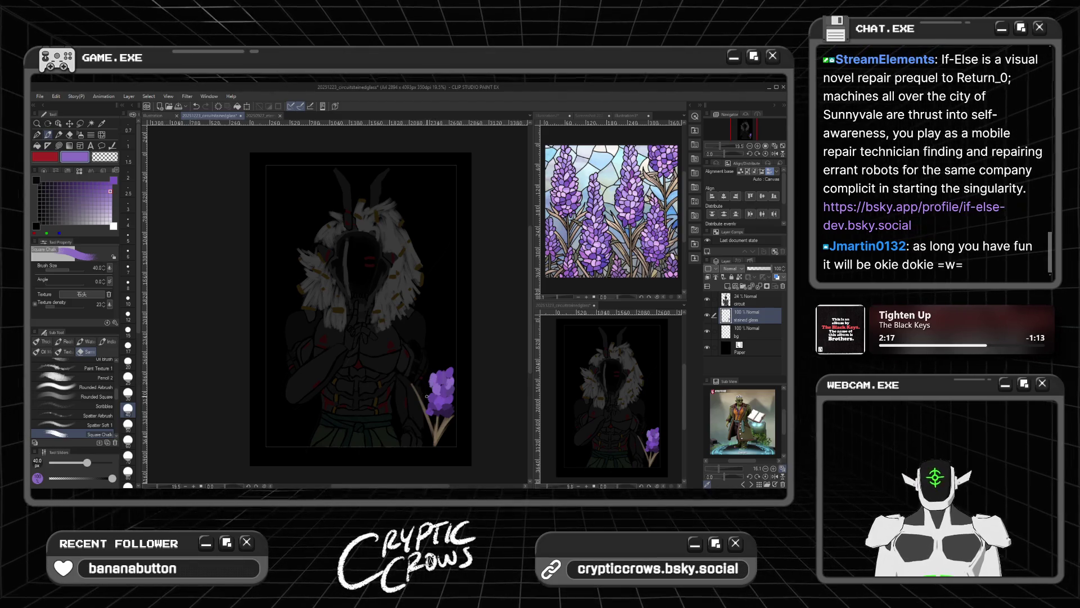
click(94, 187)
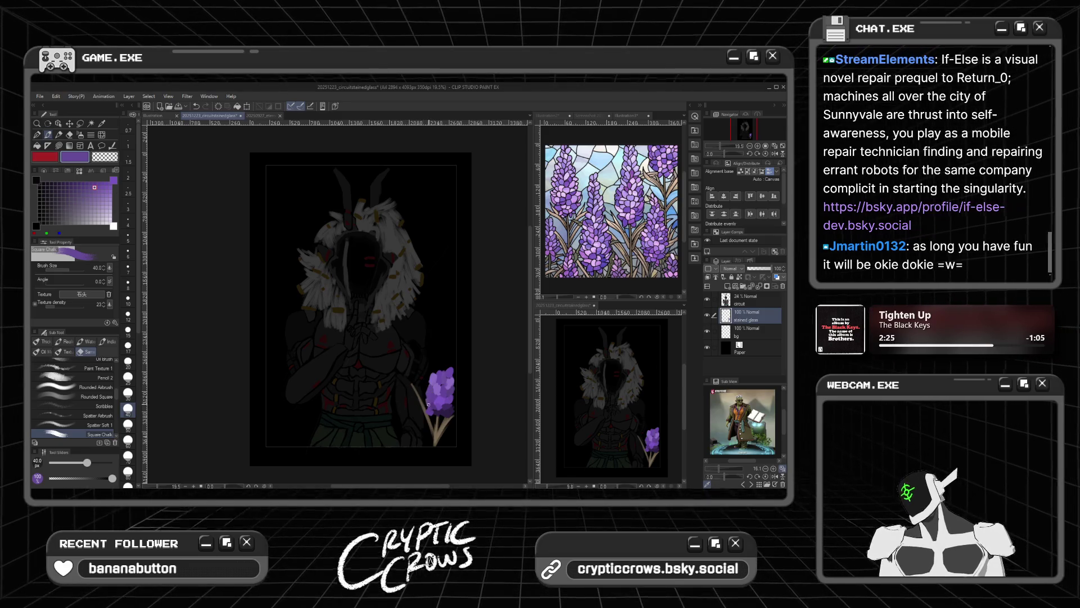
click(111, 195)
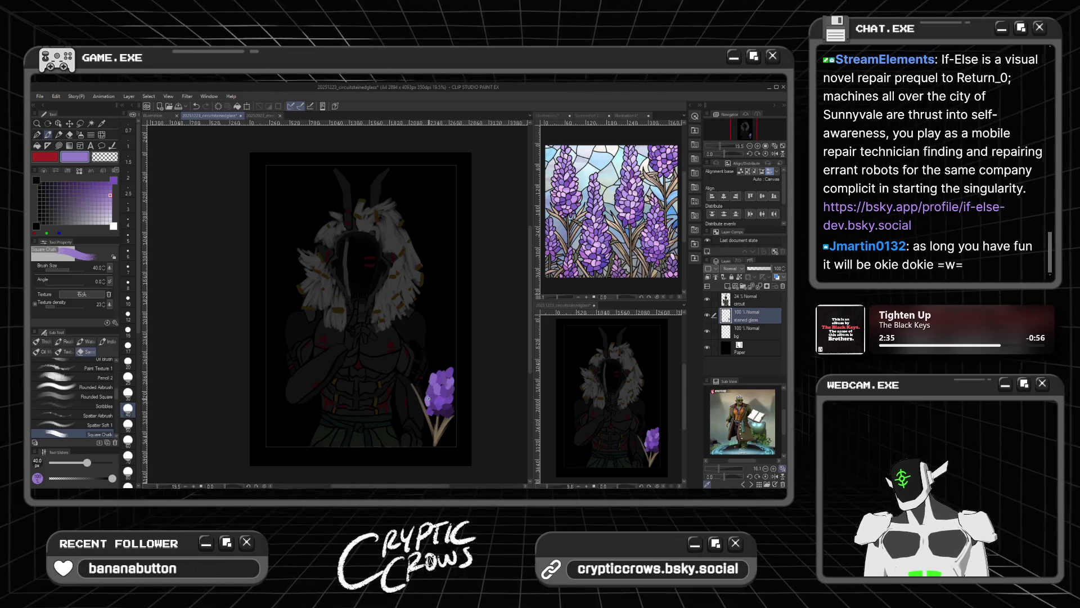
drag(99, 186, 104, 182)
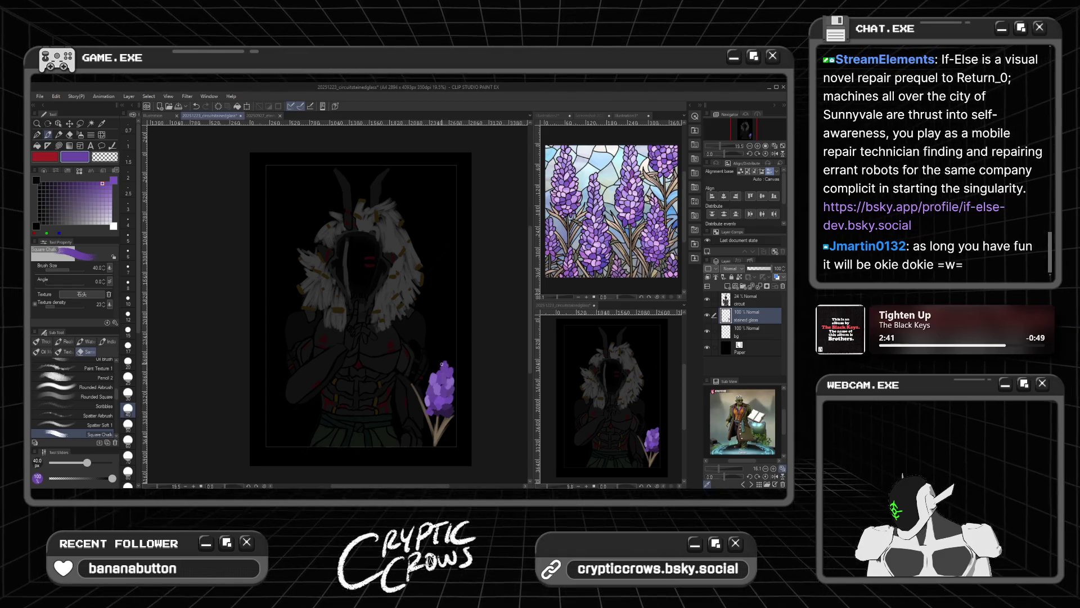
alt+click(444, 371)
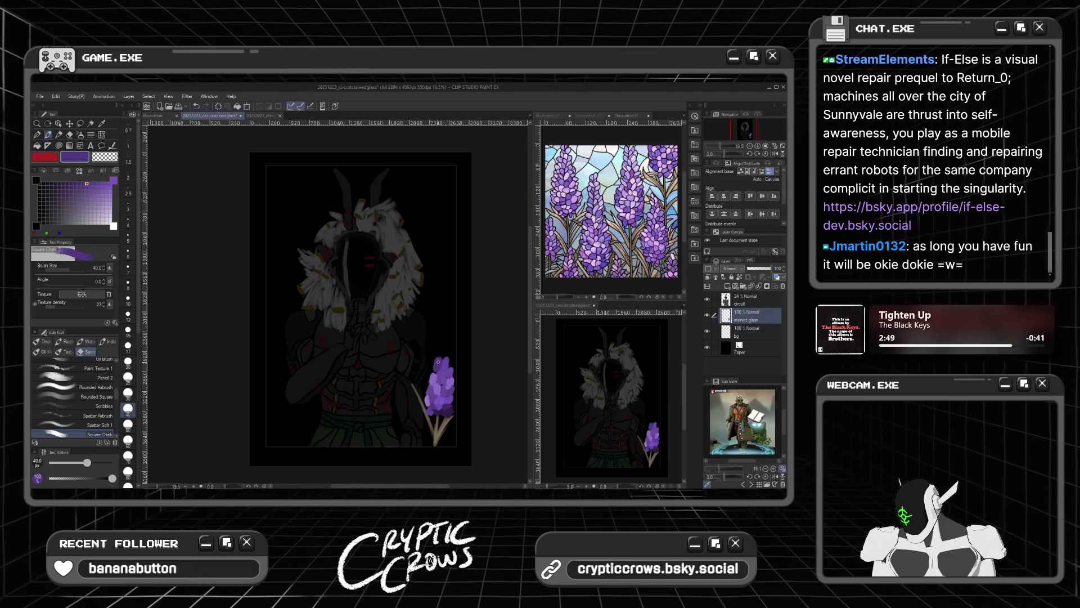
click(110, 198)
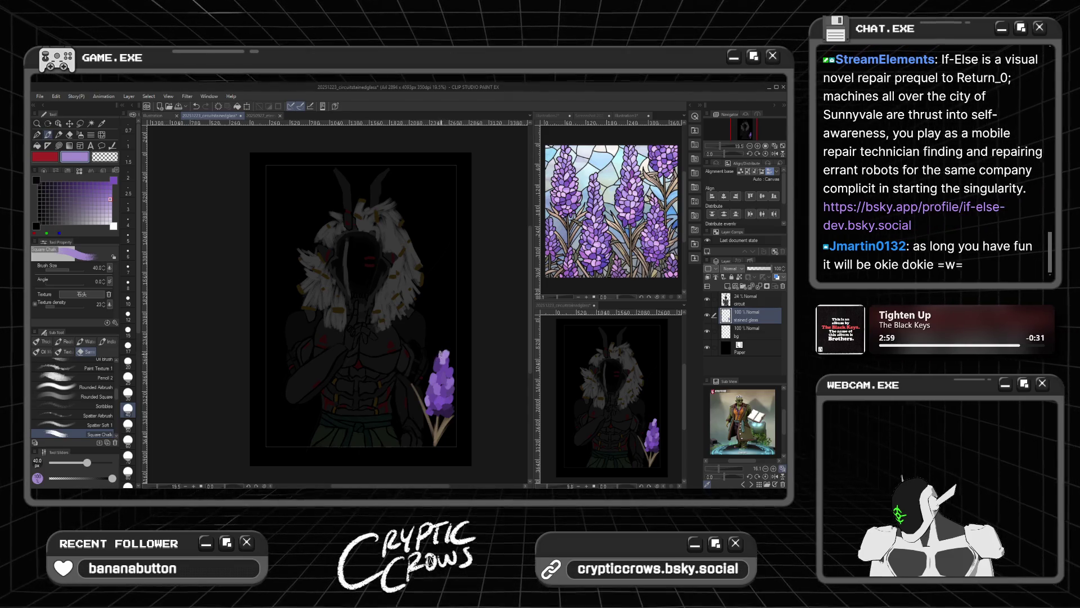
click(102, 194)
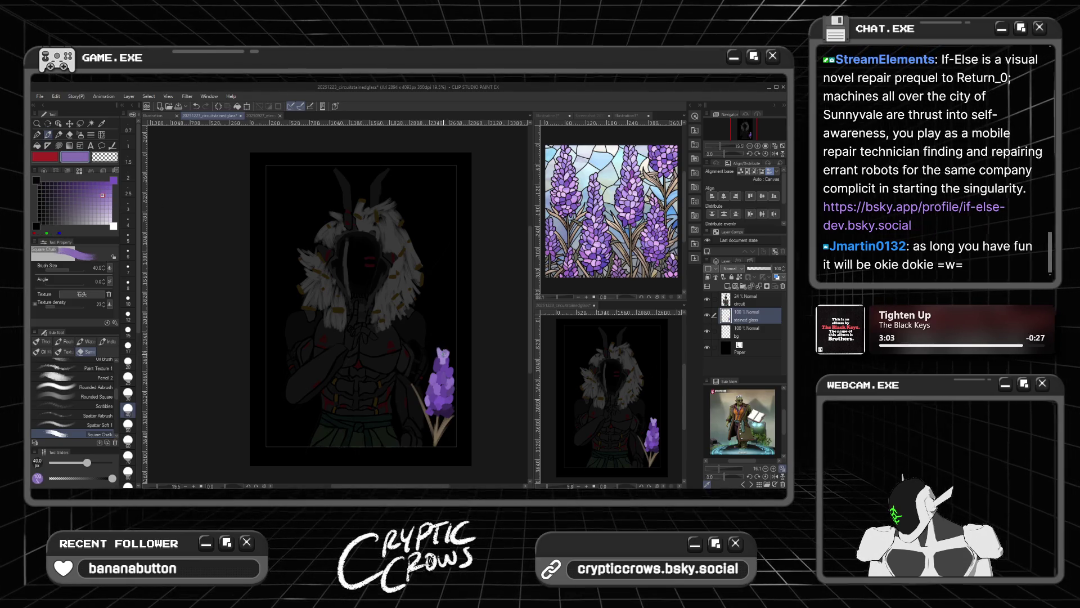